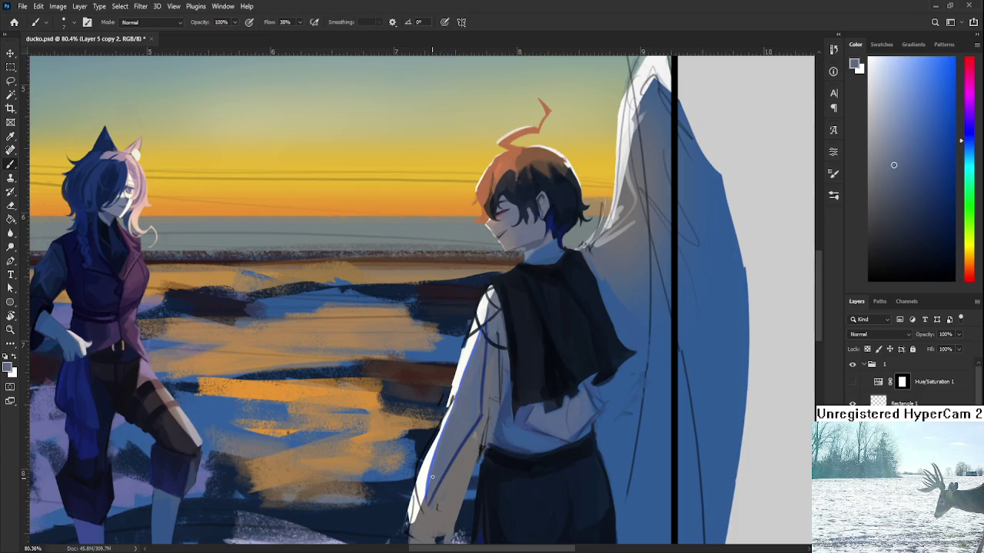
# Sample near-white and light colours from the boy's arm and sleeve
pyautogui.moveTo(463, 392); pyautogui.dragTo(451, 418)
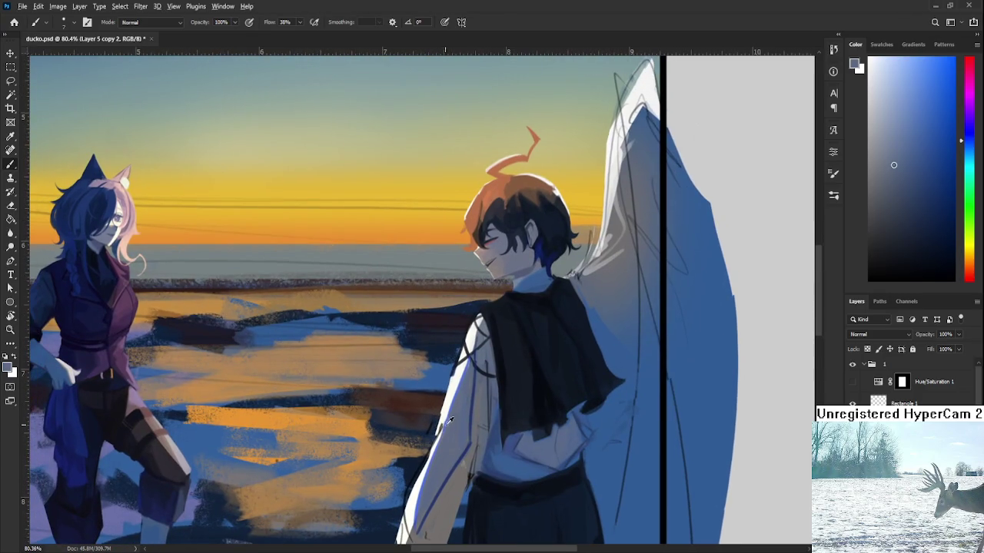
pyautogui.keyDown('alt'); pyautogui.click(443, 422); pyautogui.keyUp('alt')
pyautogui.keyDown('alt'); pyautogui.click(438, 428); pyautogui.keyUp('alt')
pyautogui.moveTo(432, 442)
pyautogui.mouseDown()
pyautogui.moveTo(434, 422)
pyautogui.moveTo(414, 476)
pyautogui.mouseUp()
pyautogui.keyDown('alt'); pyautogui.click(436, 419); pyautogui.keyUp('alt')
# Paint light highlight strokes and dabs along the sleeve's left edge
pyautogui.keyDown('alt'); pyautogui.click(415, 475); pyautogui.keyUp('alt')
pyautogui.moveTo(431, 431)
pyautogui.mouseDown()
pyautogui.moveTo(407, 478)
pyautogui.moveTo(434, 424)
pyautogui.mouseUp()
pyautogui.moveTo(409, 471); pyautogui.dragTo(434, 424)
pyautogui.keyDown('alt'); pyautogui.click(430, 436); pyautogui.keyUp('alt')
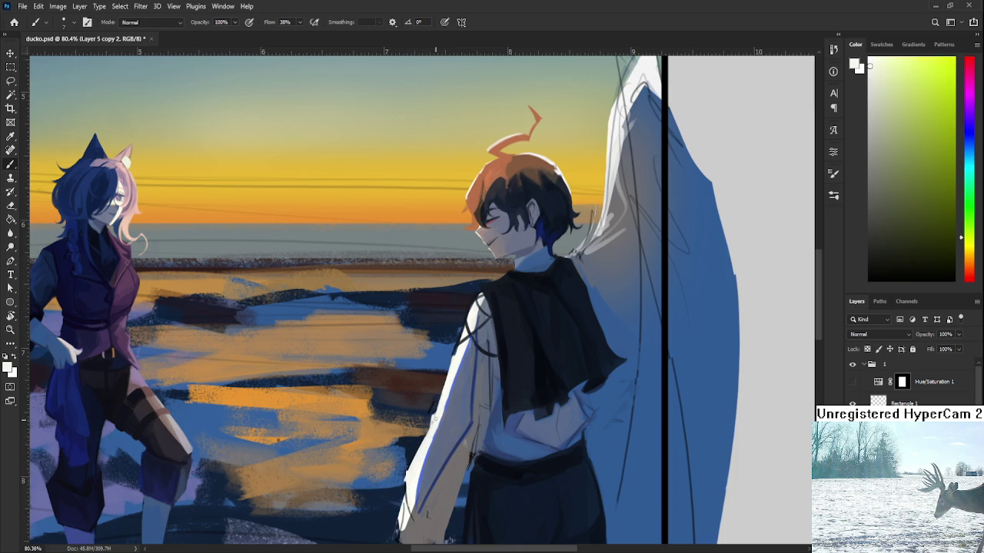
pyautogui.press('e')
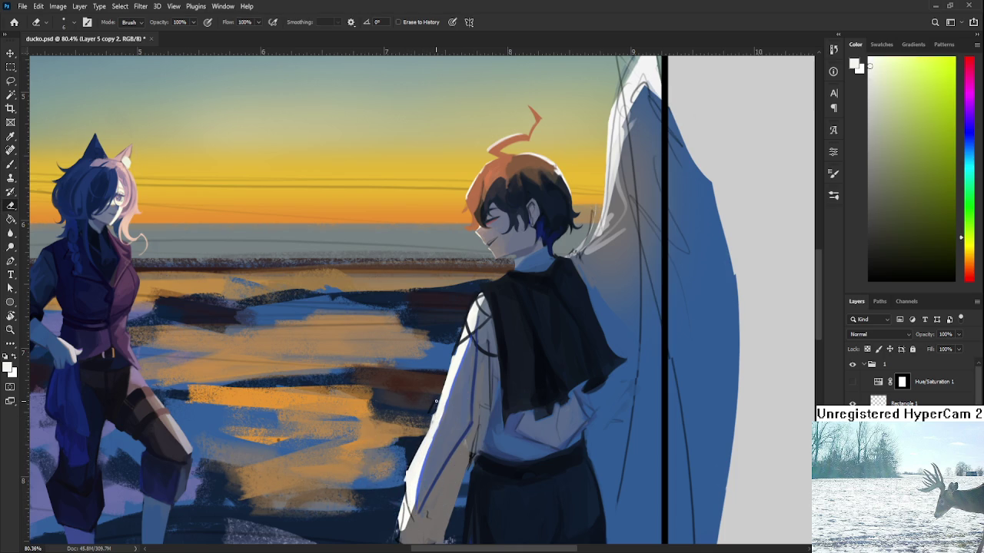
pyautogui.scroll(-3, 435, 400)
pyautogui.scroll(-2, 486, 392)
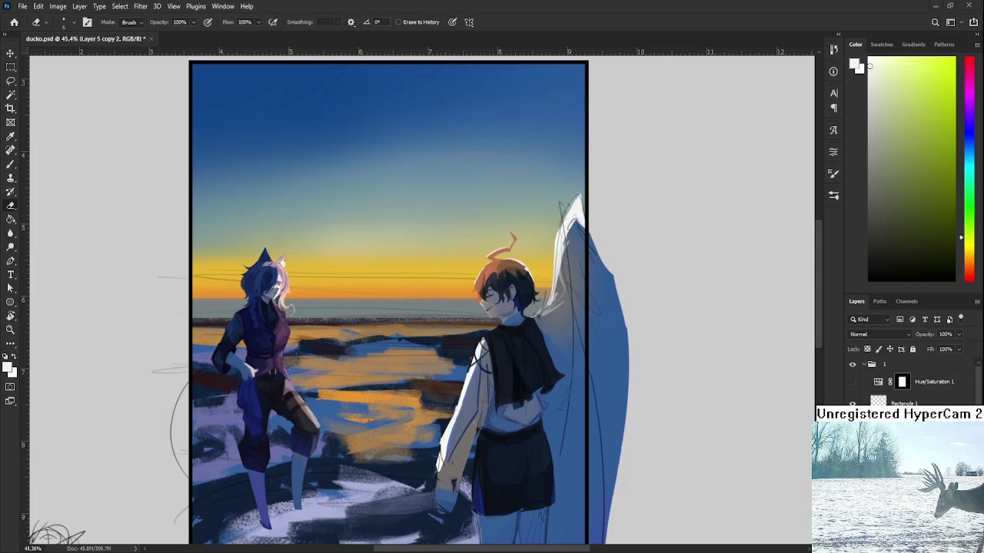
pyautogui.scroll(2, 450, 411)
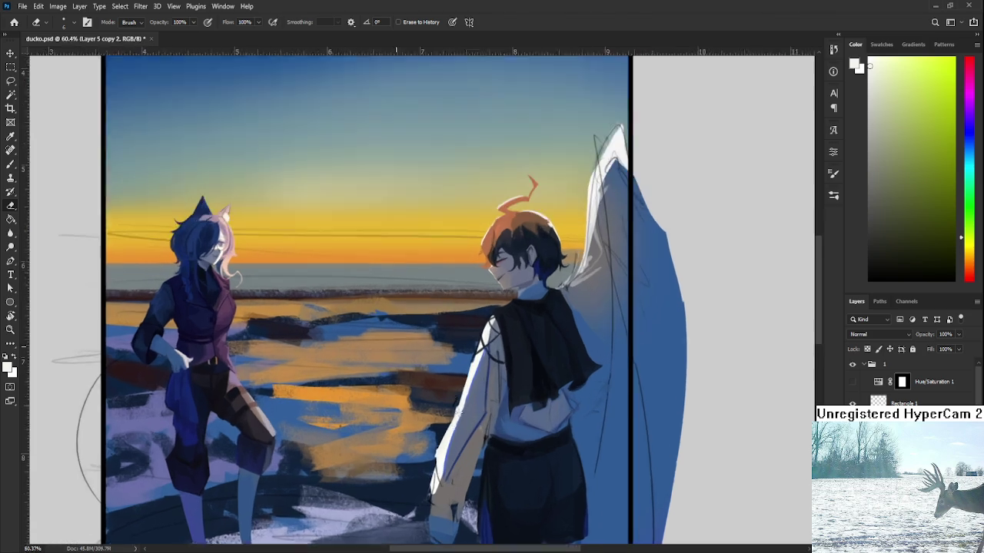
# Zoom in and paint a brighter stroke along the left edge of the boy's arm
pyautogui.scroll(2, 449, 412)
pyautogui.scroll(2, 445, 409)
pyautogui.scroll(-2, 444, 408)
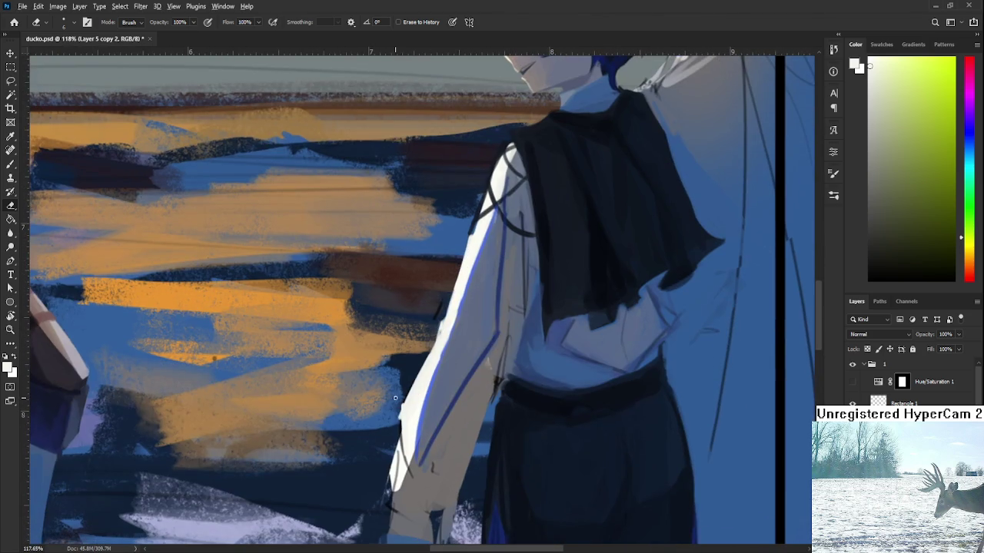
pyautogui.press('b')
pyautogui.moveTo(408, 416); pyautogui.dragTo(400, 458)
# Pan over the boy's head and shoulders and erase a small patch at the sleeve edge
pyautogui.press('e')
pyautogui.moveTo(437, 338); pyautogui.dragTo(419, 378)
pyautogui.press('b')
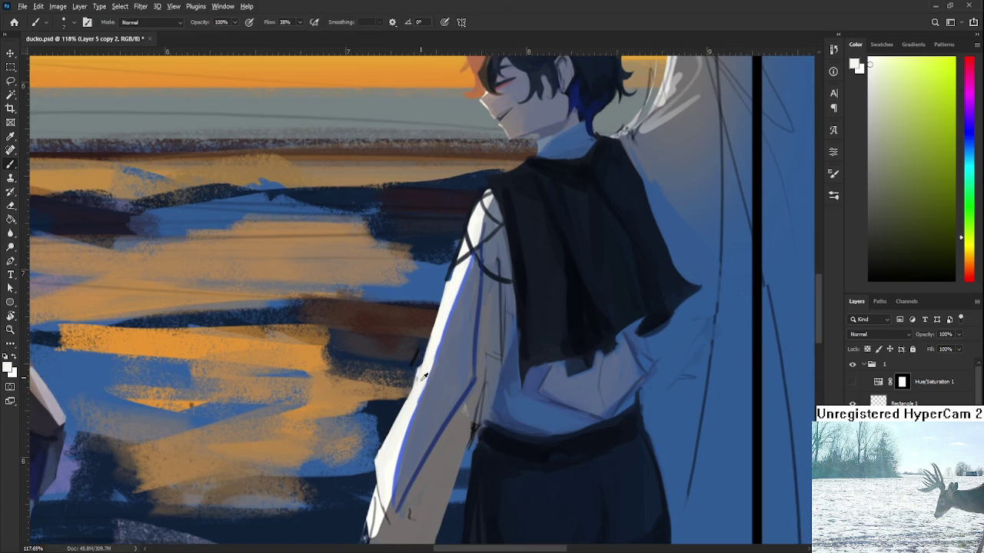
pyautogui.moveTo(436, 341); pyautogui.dragTo(422, 375)
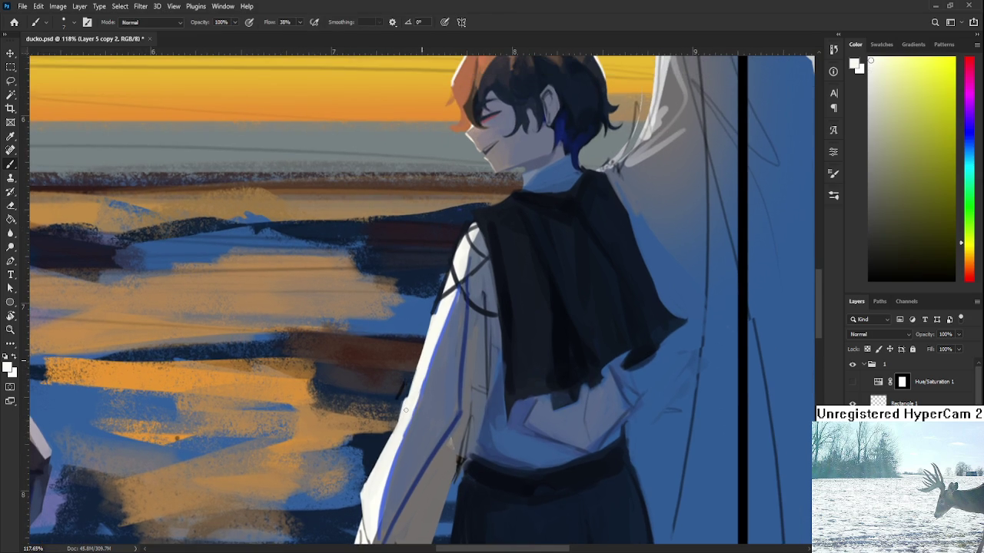
pyautogui.press('e')
pyautogui.moveTo(405, 361); pyautogui.dragTo(385, 416)
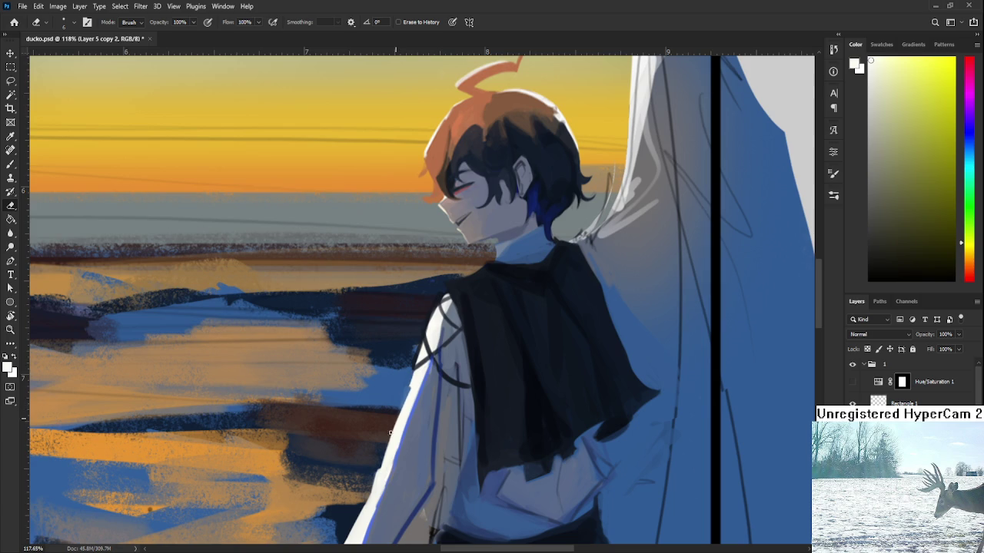
pyautogui.press('b')
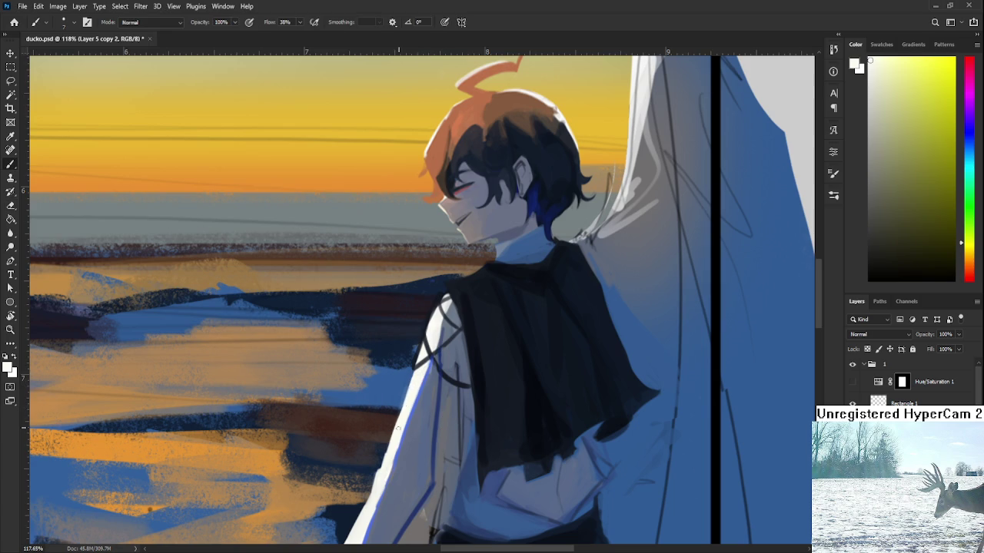
pyautogui.press('e')
pyautogui.moveTo(399, 394); pyautogui.dragTo(406, 384)
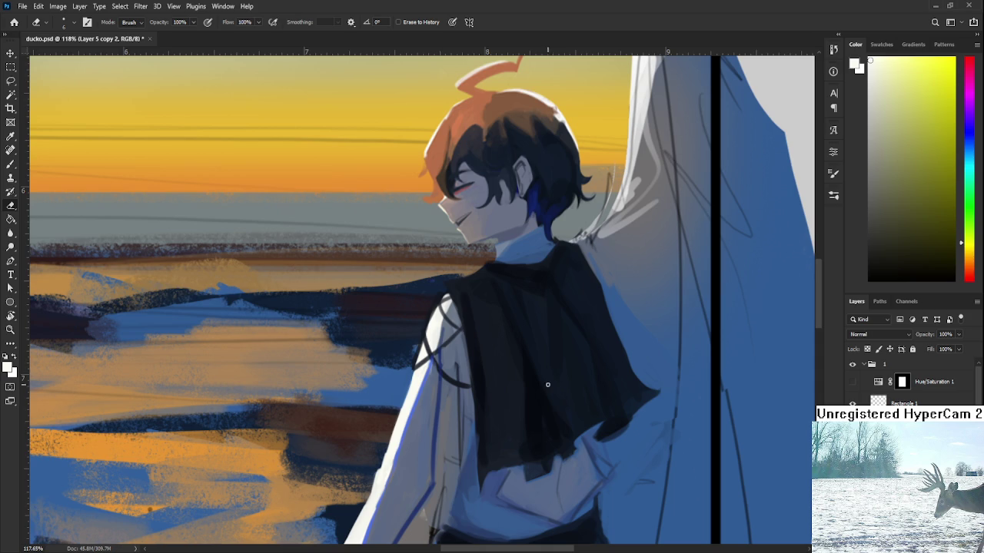
pyautogui.moveTo(548, 384); pyautogui.dragTo(531, 378)
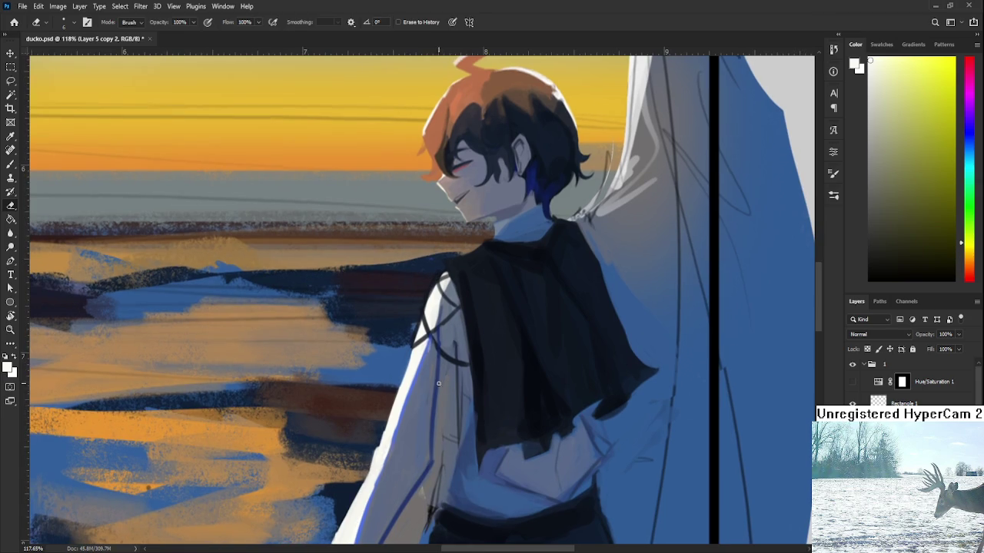
# Sample blue-grey, darker grey, light and warm brownish tones from the boy's sleeve
pyautogui.press('b')
pyautogui.keyDown('alt'); pyautogui.click(432, 351); pyautogui.keyUp('alt')
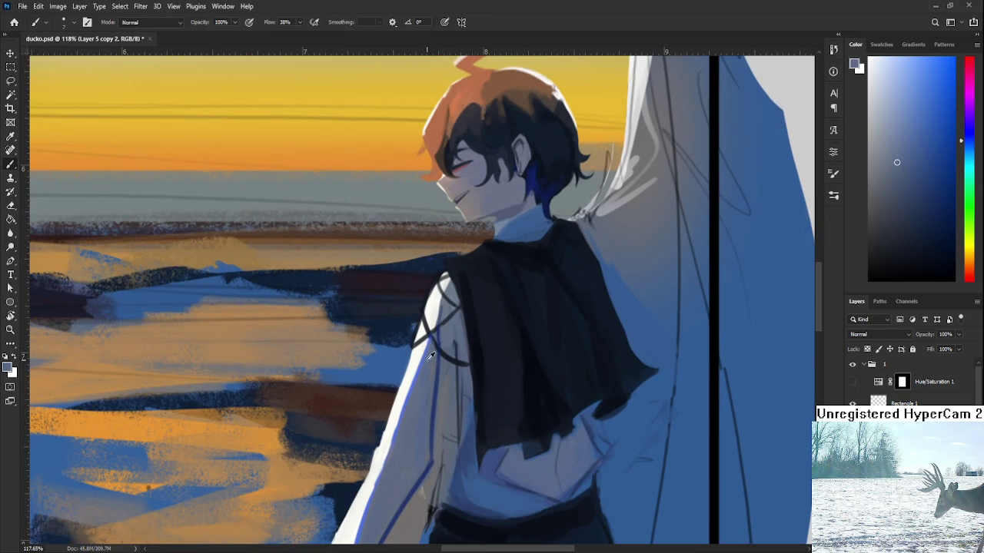
pyautogui.keyDown('alt'); pyautogui.click(435, 338); pyautogui.keyUp('alt')
pyautogui.keyDown('alt'); pyautogui.click(430, 335); pyautogui.keyUp('alt')
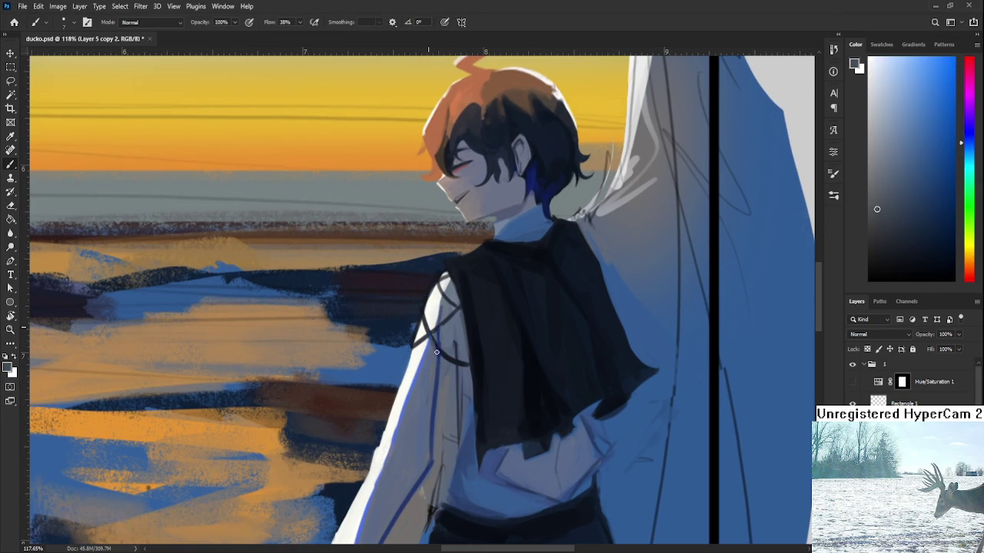
pyautogui.keyDown('alt'); pyautogui.click(441, 349); pyautogui.keyUp('alt')
pyautogui.keyDown('alt'); pyautogui.click(471, 293); pyautogui.keyUp('alt')
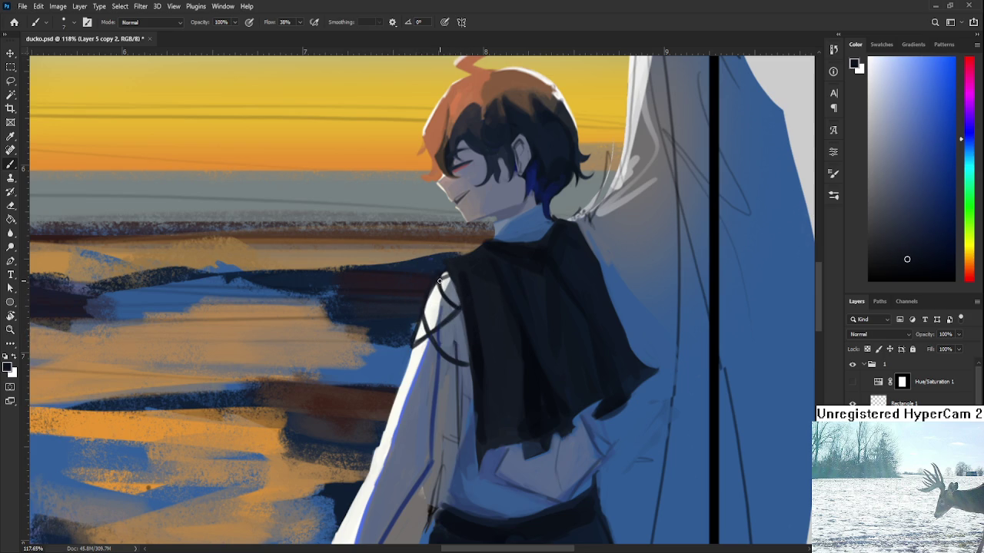
pyautogui.scroll(-2, 441, 292)
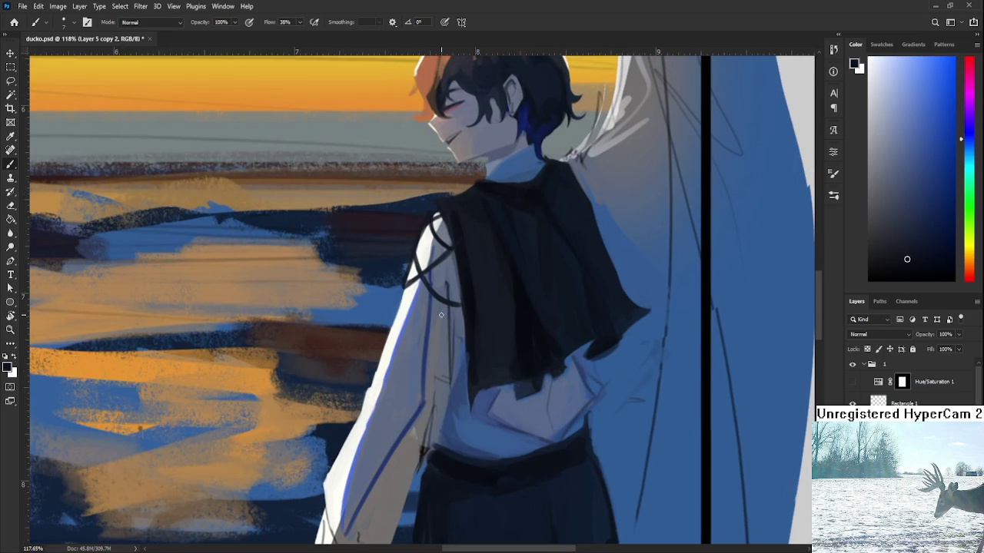
pyautogui.keyDown('alt'); pyautogui.click(439, 307); pyautogui.keyUp('alt')
pyautogui.keyDown('alt'); pyautogui.click(436, 330); pyautogui.keyUp('alt')
pyautogui.keyDown('alt'); pyautogui.click(399, 459); pyautogui.keyUp('alt')
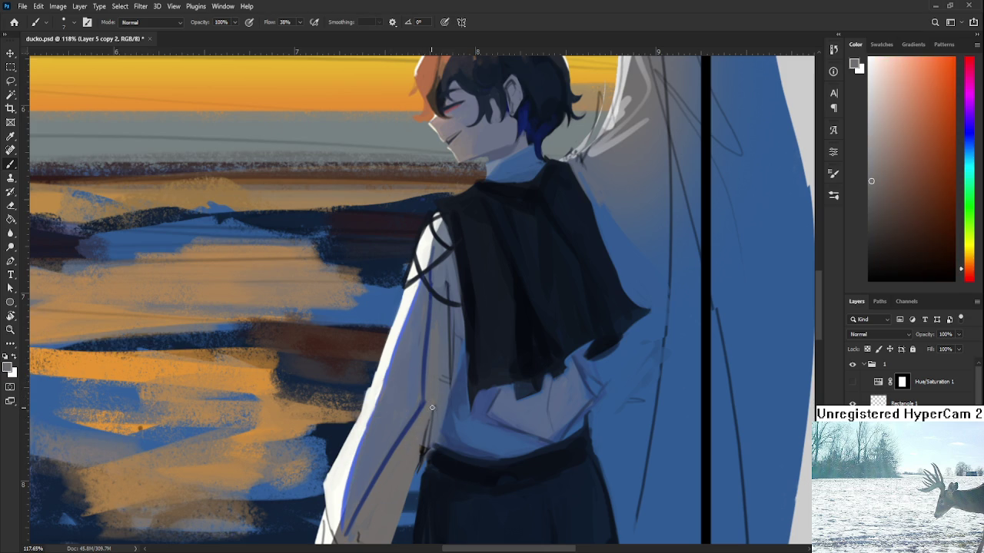
# Sample reddish grey and dark blue, then lighten the grey shading across the sleeve
pyautogui.moveTo(430, 408); pyautogui.dragTo(444, 342)
pyautogui.scroll(-3, 391, 321)
pyautogui.scroll(-3, 388, 324)
pyautogui.scroll(3, 384, 329)
pyautogui.scroll(3, 377, 335)
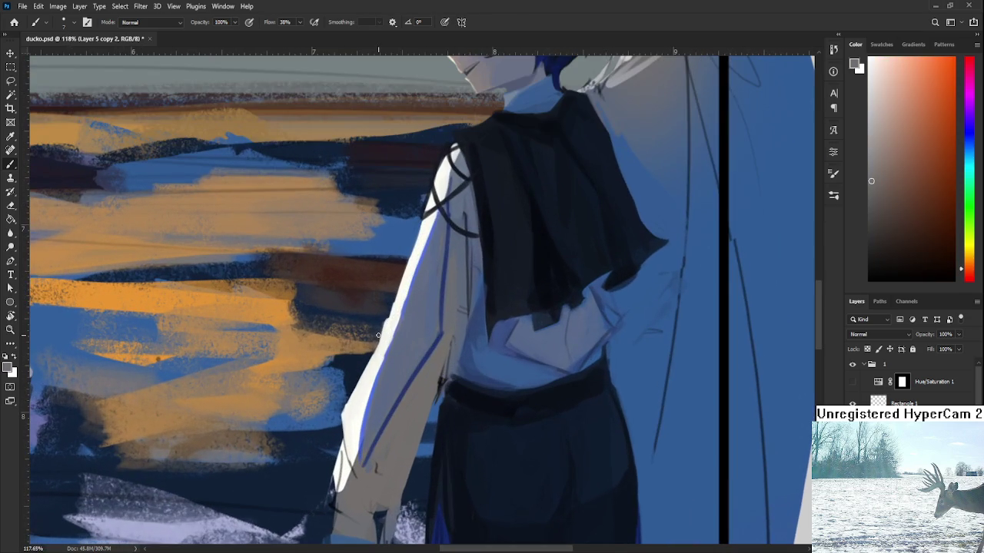
pyautogui.keyDown('alt'); pyautogui.click(393, 468); pyautogui.keyUp('alt')
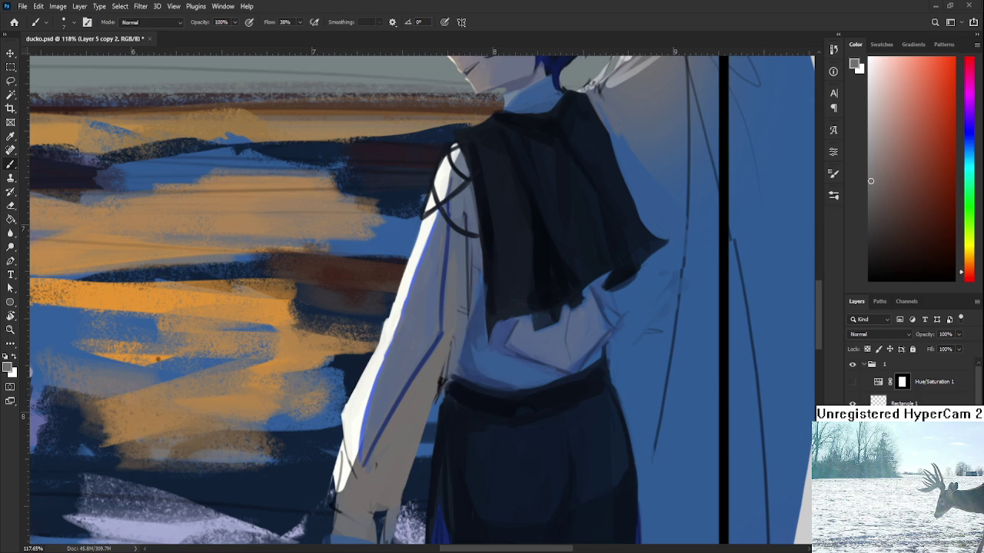
pyautogui.scroll(-2, 463, 420)
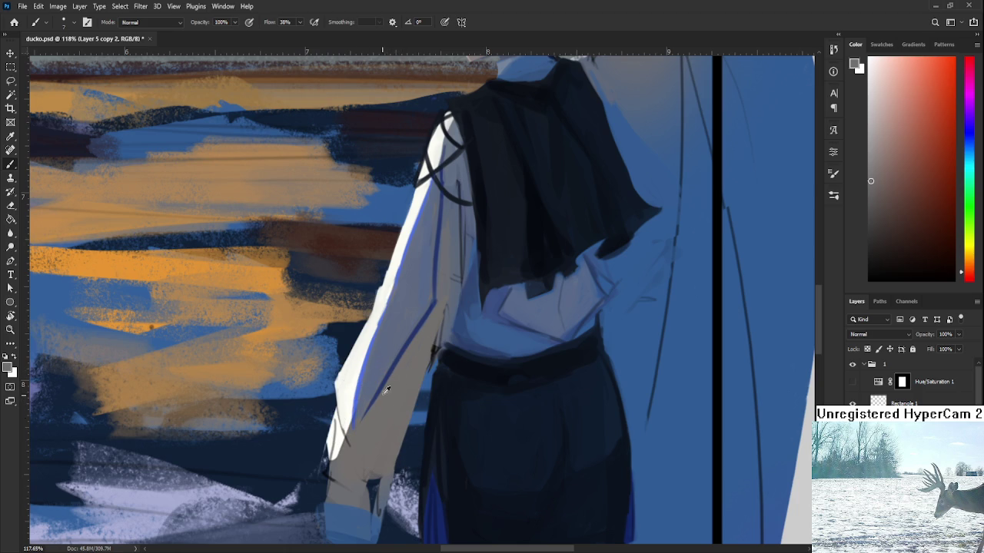
pyautogui.keyDown('alt'); pyautogui.click(398, 359); pyautogui.keyUp('alt')
pyautogui.keyDown('alt'); pyautogui.click(372, 410); pyautogui.keyUp('alt')
pyautogui.moveTo(400, 361); pyautogui.dragTo(352, 433)
pyautogui.scroll(-2, 463, 319)
# Zoom out to check the composition, zoom back in, and sample the sleeve colour
pyautogui.scroll(-2, 463, 318)
pyautogui.scroll(-1, 464, 313)
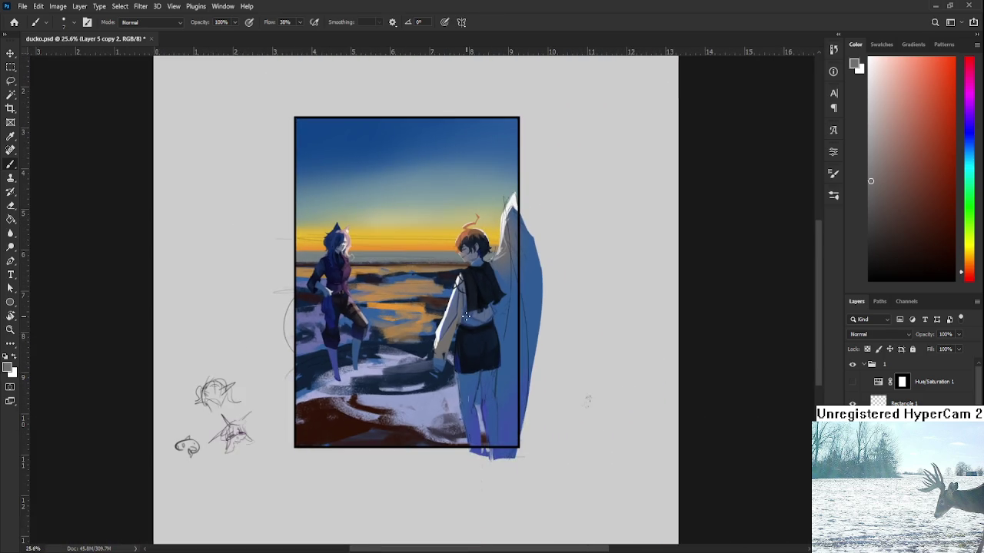
pyautogui.scroll(3, 464, 313)
pyautogui.scroll(2, 463, 313)
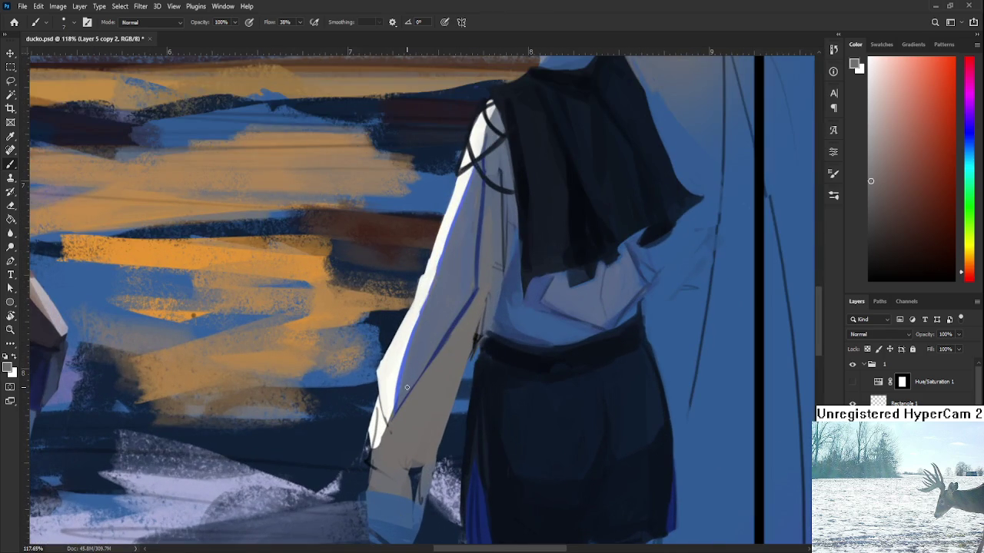
pyautogui.keyDown('alt'); pyautogui.click(395, 441); pyautogui.keyUp('alt')
pyautogui.press('e')
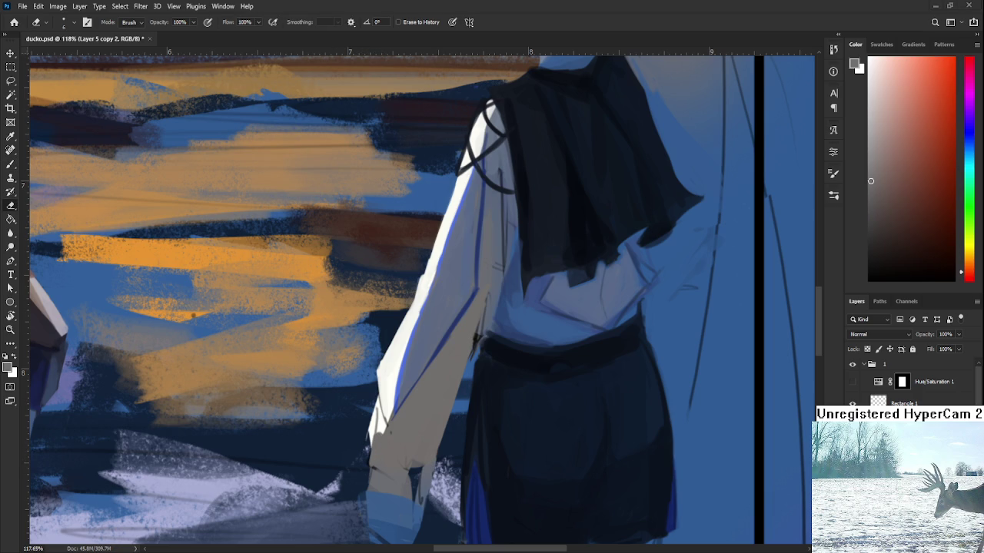
pyautogui.scroll(-3, 419, 443)
# Sample dark blue, reddish grey and blue tones to touch up the cuff at the wrist
pyautogui.press('b')
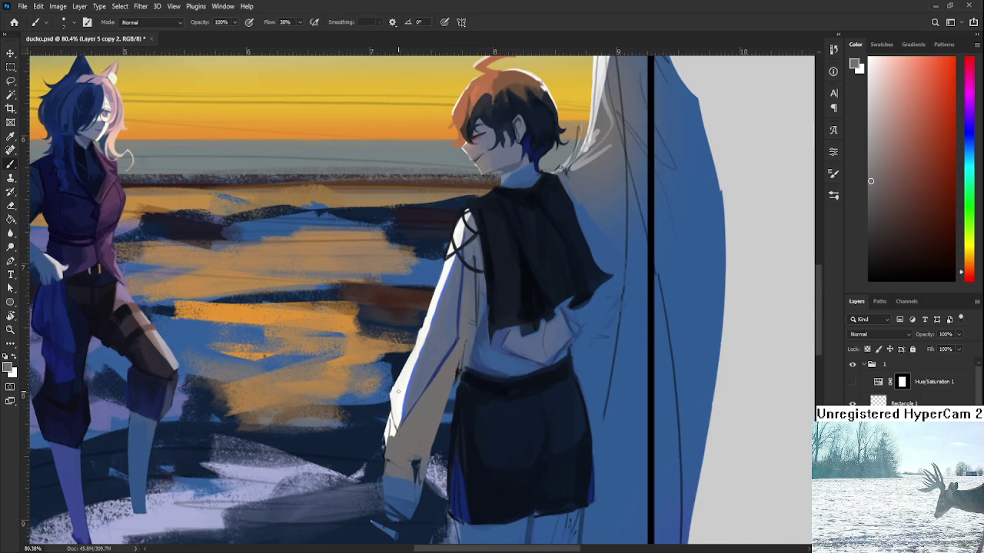
pyautogui.keyDown('alt'); pyautogui.click(419, 396); pyautogui.keyUp('alt')
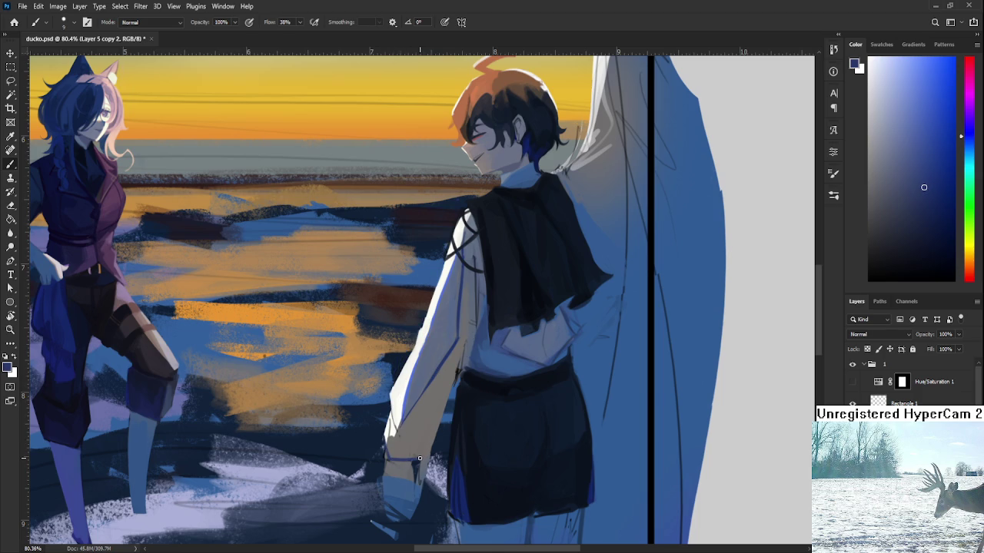
pyautogui.keyDown('alt'); pyautogui.click(398, 454); pyautogui.keyUp('alt')
pyautogui.keyDown('alt'); pyautogui.click(408, 451); pyautogui.keyUp('alt')
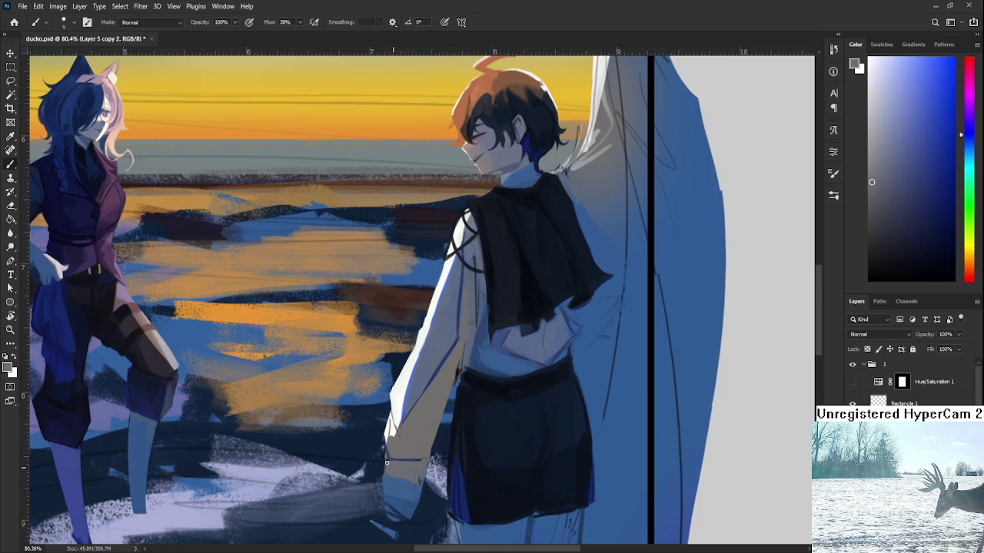
pyautogui.press('e')
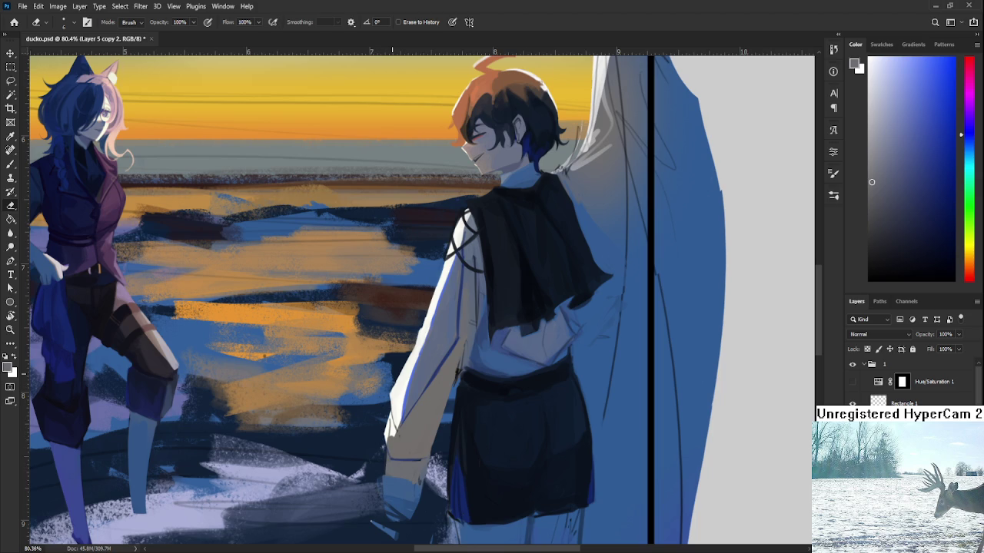
pyautogui.scroll(-2, 444, 376)
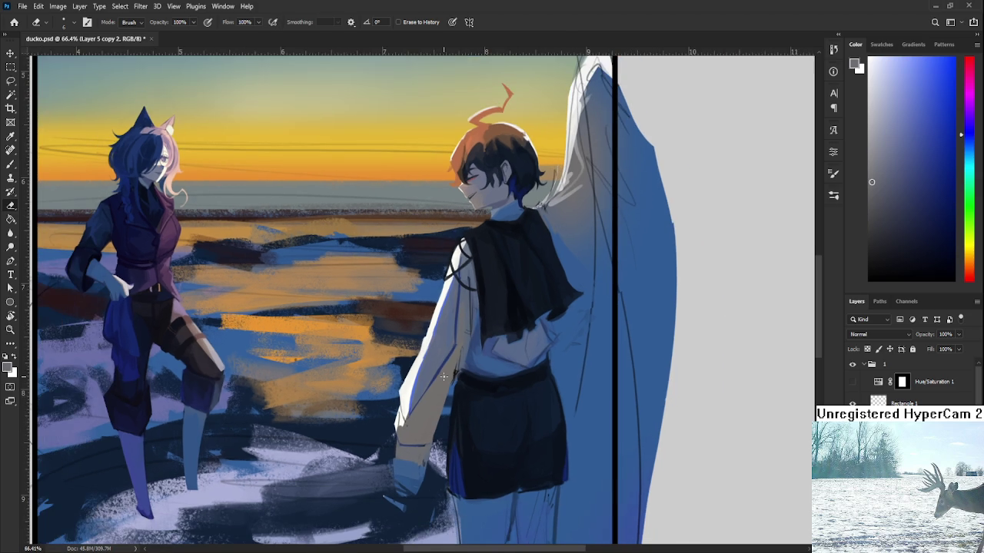
pyautogui.scroll(2, 485, 389)
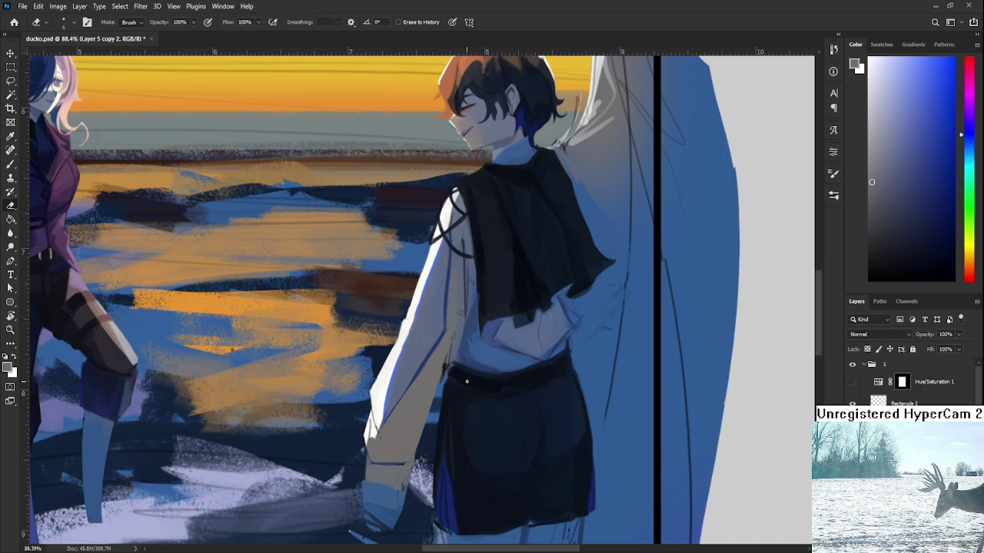
# Sample the sleeve's light grey and extend the boy's cuff downward with it
pyautogui.moveTo(445, 442); pyautogui.dragTo(508, 436)
pyautogui.press('b')
pyautogui.keyDown('alt'); pyautogui.click(484, 364); pyautogui.keyUp('alt')
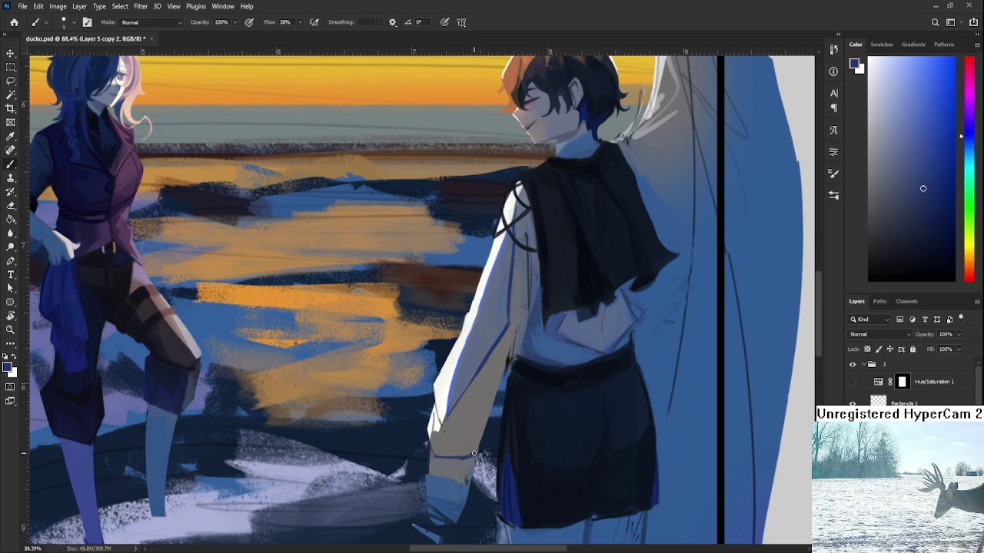
pyautogui.press('e')
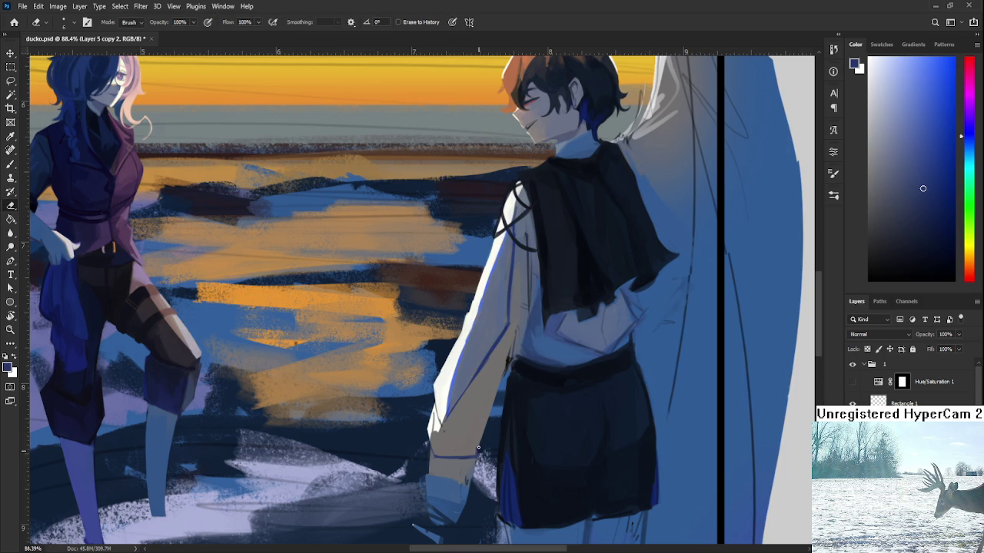
pyautogui.scroll(-2, 482, 438)
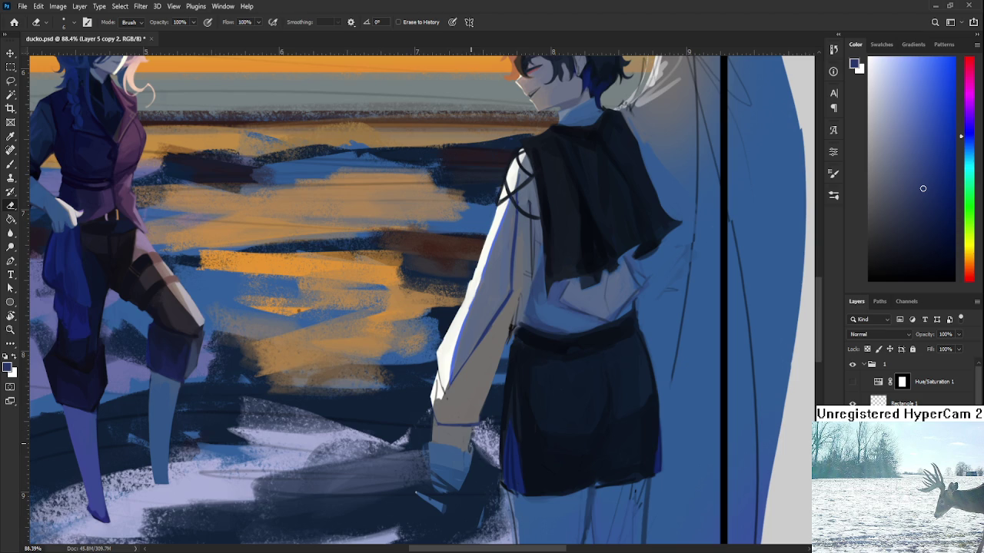
pyautogui.press('b')
pyautogui.keyDown('alt'); pyautogui.click(470, 431); pyautogui.keyUp('alt')
pyautogui.moveTo(470, 432); pyautogui.dragTo(449, 439)
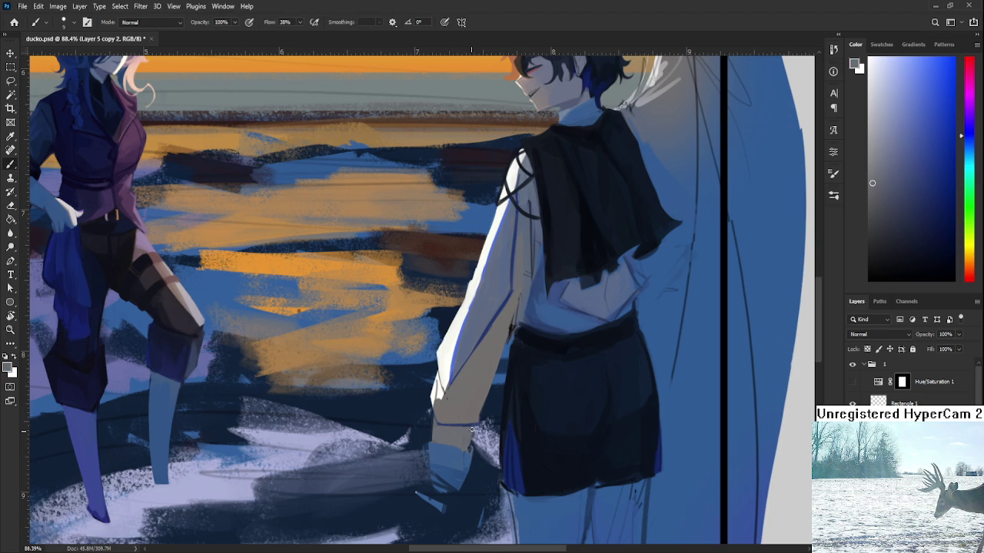
pyautogui.keyDown('alt'); pyautogui.click(446, 438); pyautogui.keyUp('alt')
# Sample the mid blue near the hand and light greys near the cuff
pyautogui.keyDown('alt'); pyautogui.click(461, 452); pyautogui.keyUp('alt')
pyautogui.scroll(-2, 467, 456)
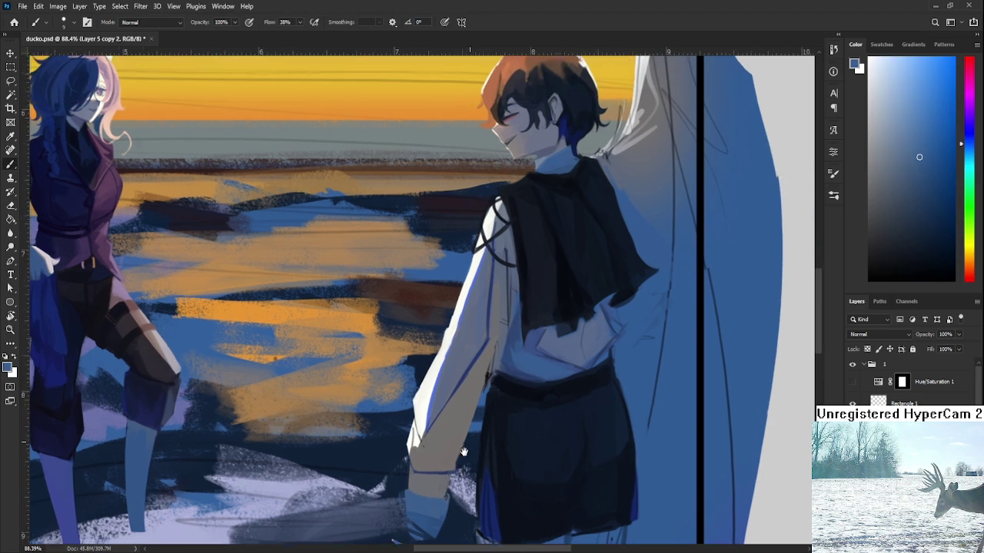
pyautogui.scroll(-2, 446, 423)
pyautogui.scroll(4, 429, 387)
pyautogui.scroll(4, 428, 387)
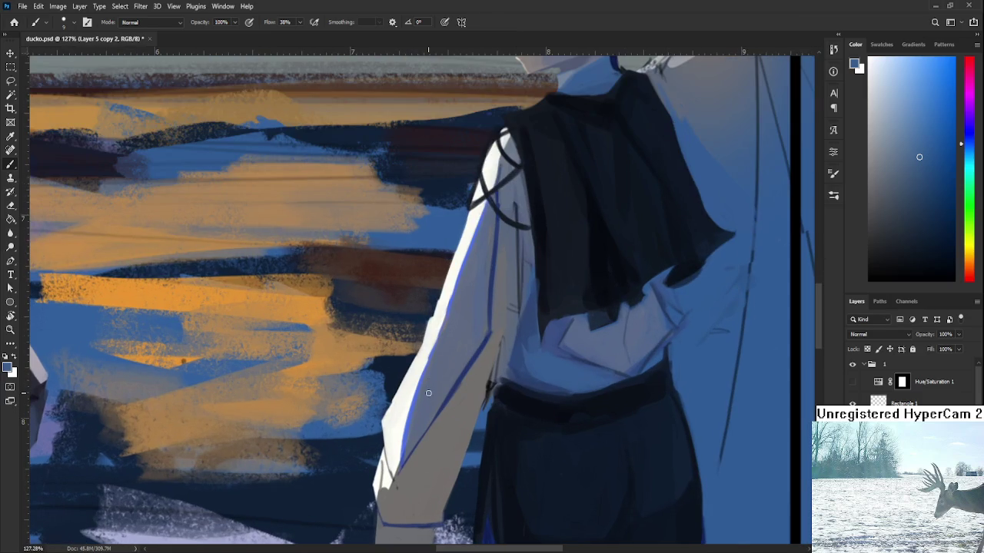
pyautogui.keyDown('alt'); pyautogui.click(387, 477); pyautogui.keyUp('alt')
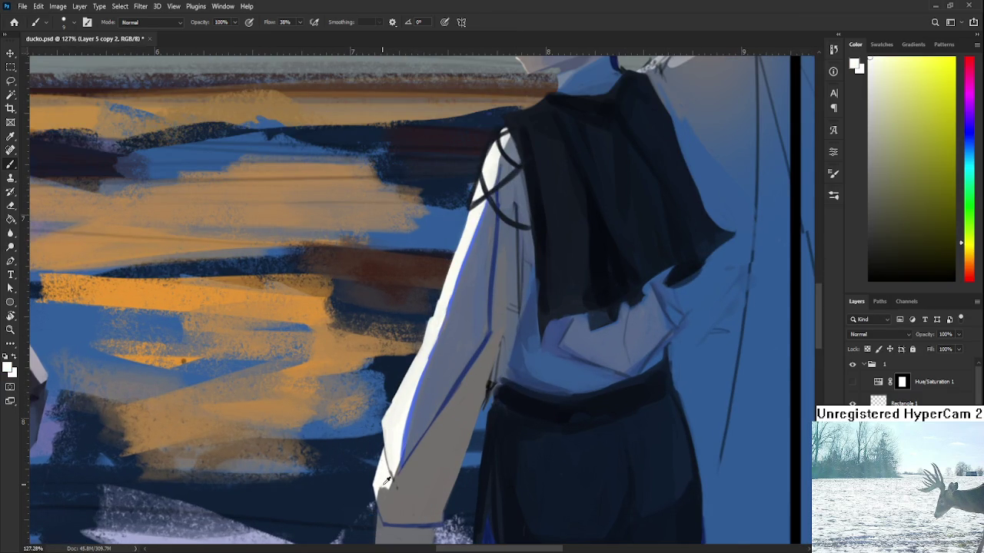
pyautogui.keyDown('alt'); pyautogui.click(383, 484); pyautogui.keyUp('alt')
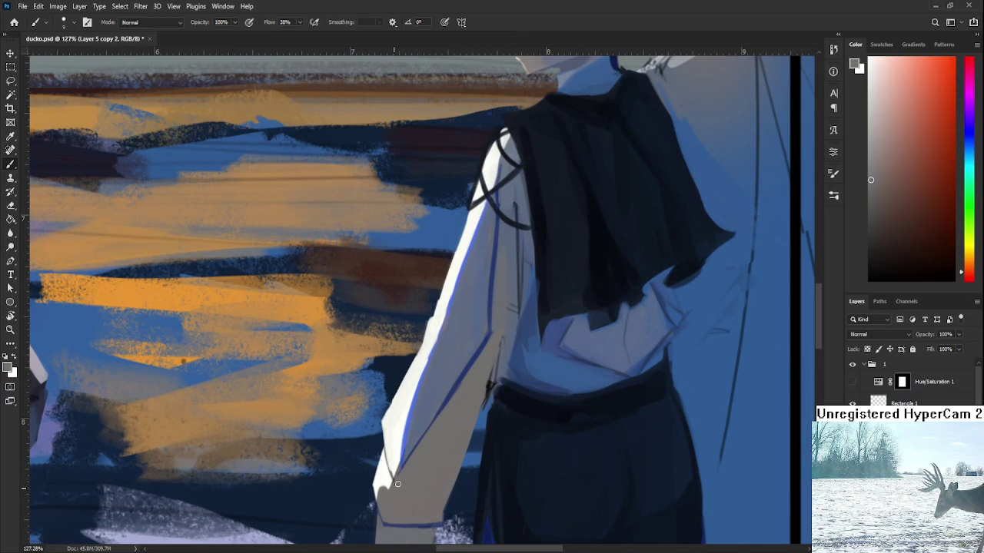
# Paint blue shading on the shirt beside the arm and touch it up with the eraser
pyautogui.moveTo(405, 490); pyautogui.dragTo(338, 549)
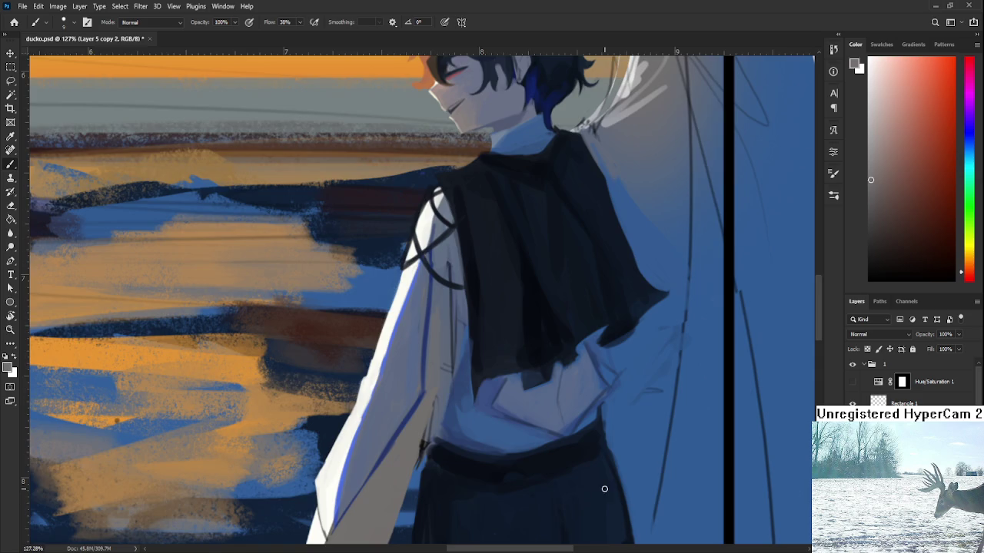
pyautogui.moveTo(415, 448); pyautogui.dragTo(420, 444)
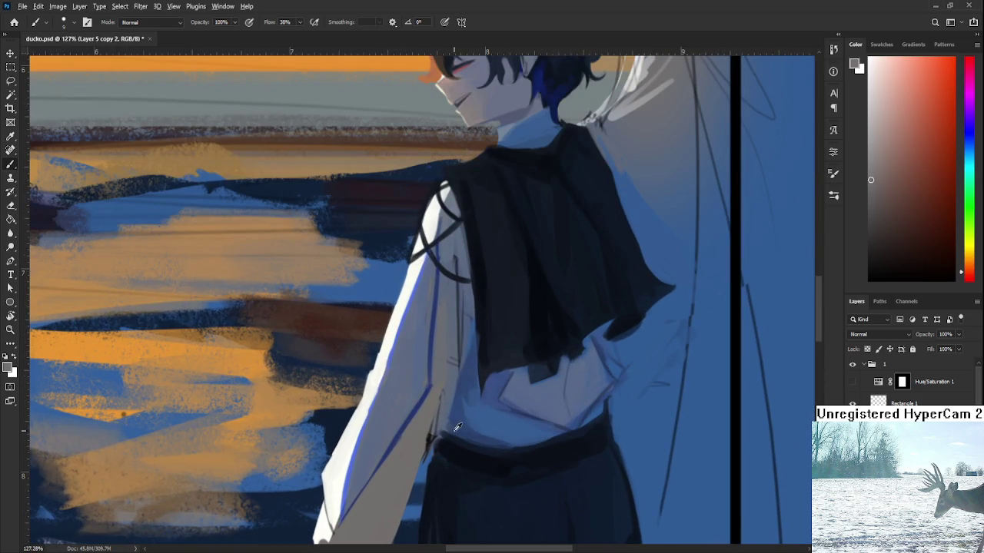
pyautogui.keyDown('alt'); pyautogui.click(457, 422); pyautogui.keyUp('alt')
pyautogui.moveTo(450, 429)
pyautogui.mouseDown()
pyautogui.moveTo(452, 385)
pyautogui.moveTo(427, 457)
pyautogui.mouseUp()
pyautogui.press('e')
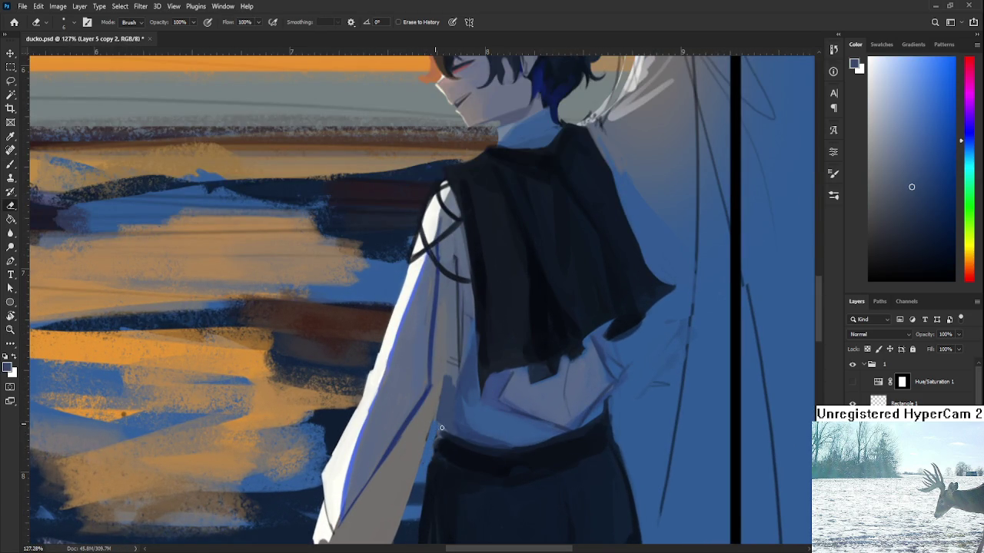
pyautogui.moveTo(443, 416)
pyautogui.mouseDown()
pyautogui.moveTo(434, 476)
pyautogui.moveTo(436, 456)
pyautogui.mouseUp()
pyautogui.press('b')
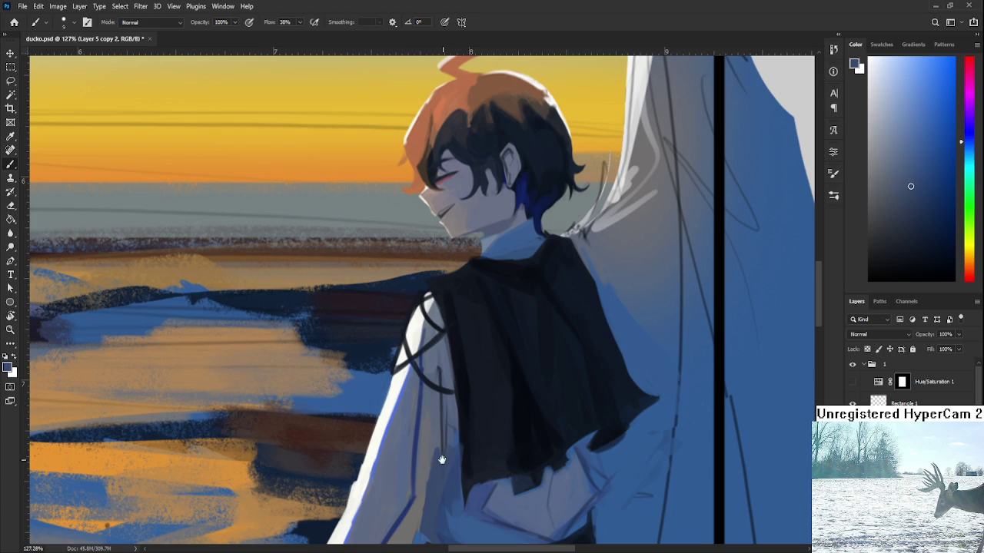
# Sample the boy's grey-blue arm, pick a more saturated blue, and zoom out to the full canvas
pyautogui.moveTo(442, 461); pyautogui.dragTo(433, 376)
pyautogui.scroll(2, 433, 376)
pyautogui.keyDown('alt'); pyautogui.click(419, 389); pyautogui.keyUp('alt')
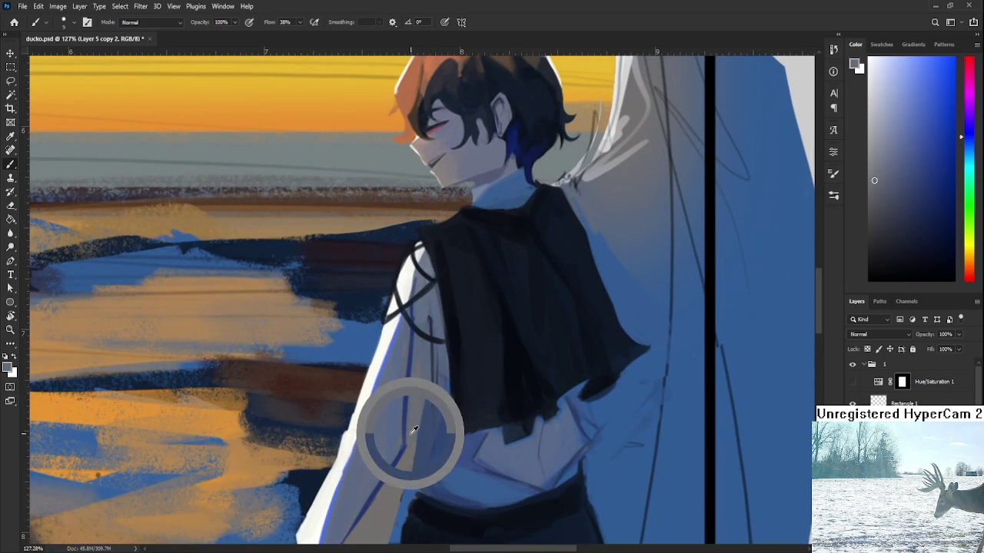
pyautogui.keyDown('alt'); pyautogui.click(405, 430); pyautogui.keyUp('alt')
pyautogui.keyDown('alt'); pyautogui.click(409, 446); pyautogui.keyUp('alt')
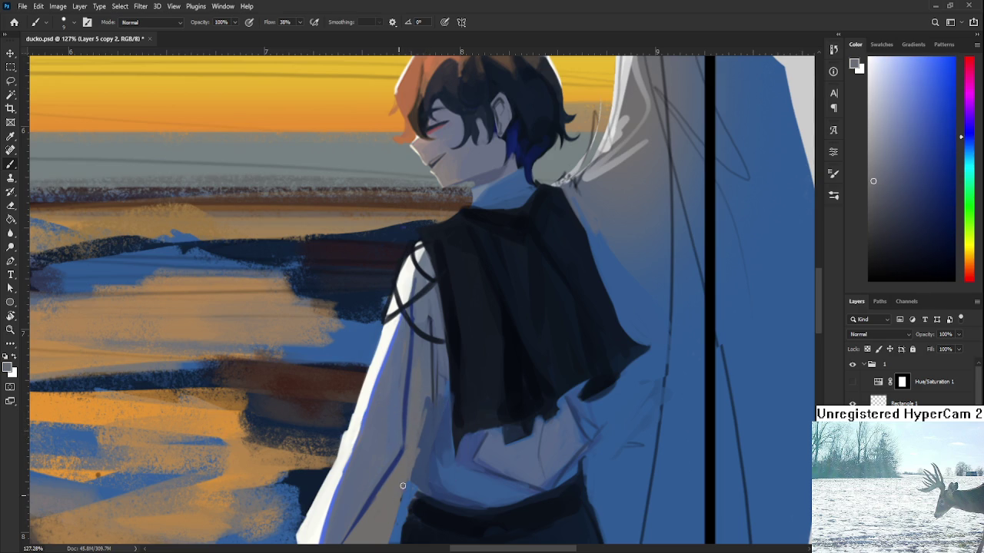
pyautogui.keyDown('alt'); pyautogui.click(421, 414); pyautogui.keyUp('alt')
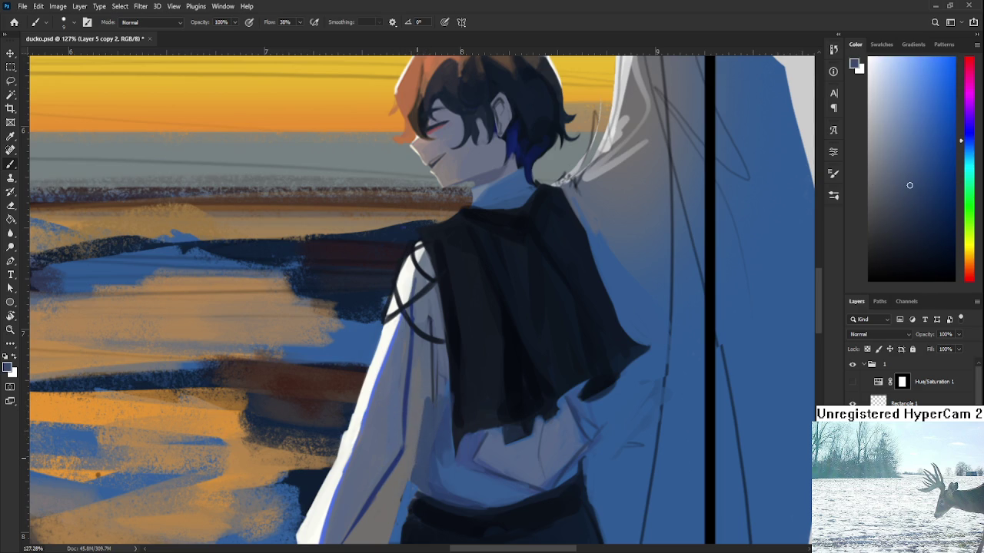
pyautogui.scroll(-5, 192, 469)
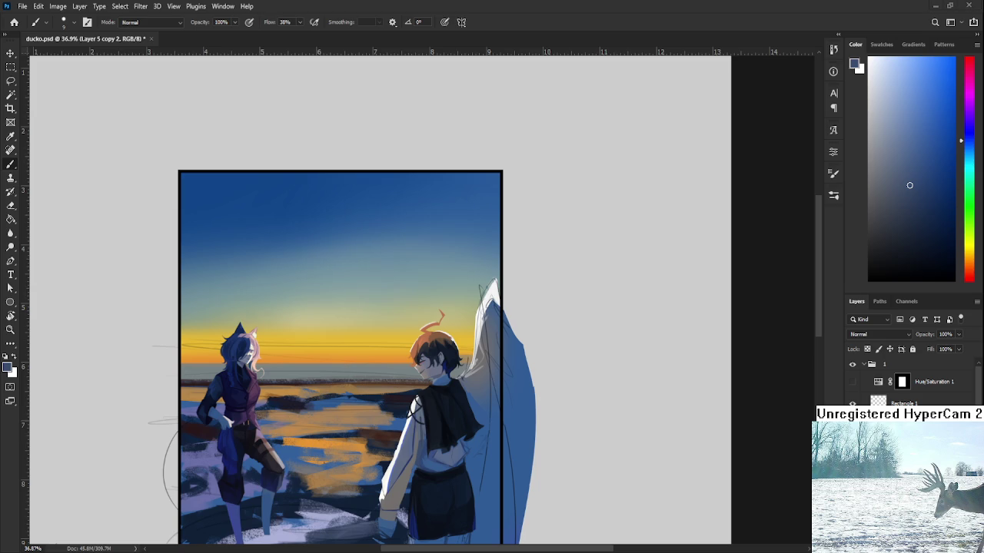
pyautogui.scroll(2, 429, 434)
pyautogui.scroll(3, 429, 434)
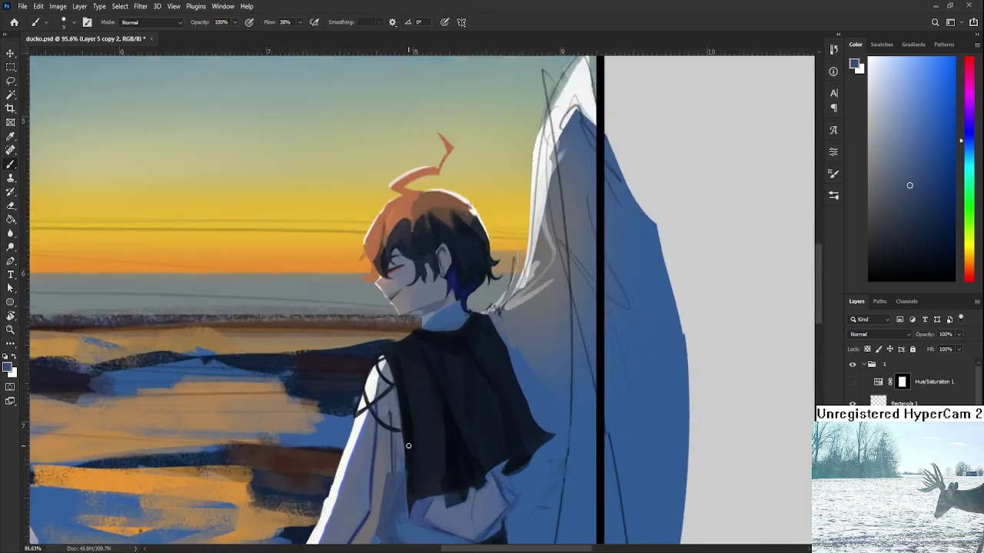
pyautogui.scroll(2, 429, 434)
pyautogui.keyDown('alt'); pyautogui.click(393, 413); pyautogui.keyUp('alt')
pyautogui.keyDown('alt'); pyautogui.click(390, 408); pyautogui.keyUp('alt')
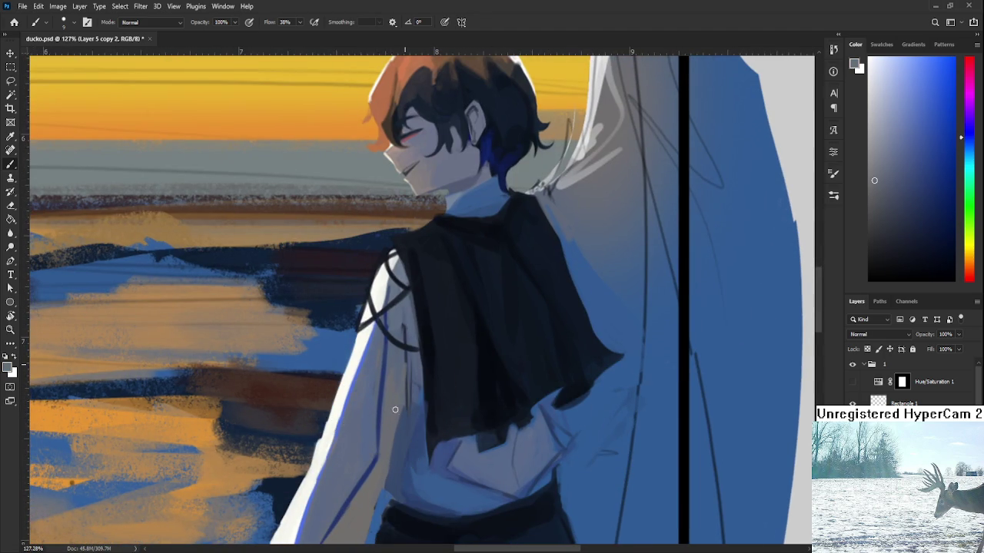
pyautogui.keyDown('alt'); pyautogui.click(406, 341); pyautogui.keyUp('alt')
pyautogui.keyDown('alt'); pyautogui.click(408, 392); pyautogui.keyUp('alt')
pyautogui.moveTo(387, 479); pyautogui.dragTo(400, 393)
pyautogui.scroll(-2, 415, 361)
pyautogui.scroll(-2, 415, 361)
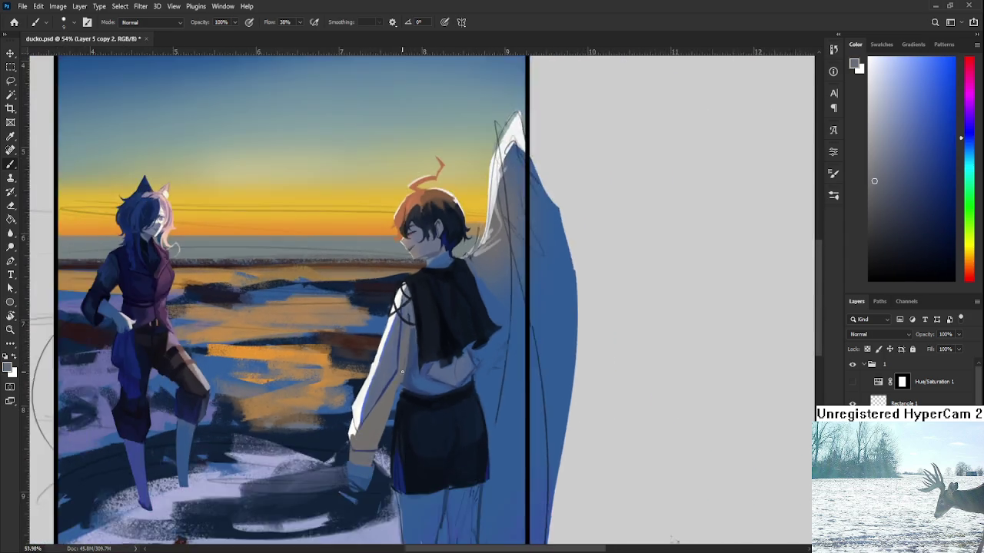
pyautogui.scroll(-2, 415, 362)
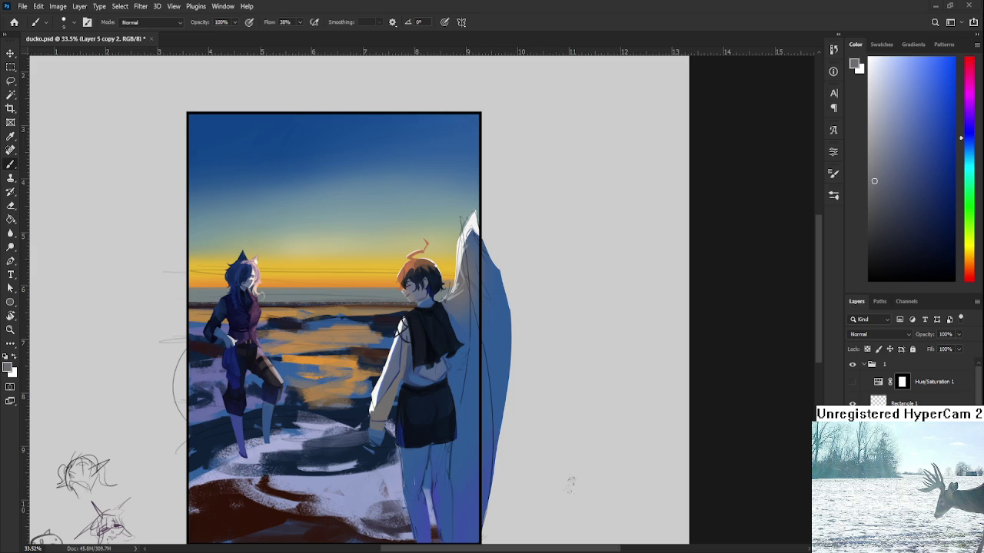
# Zoom to the boy's legs and cover the white speck with blue sampled from the leg
pyautogui.moveTo(459, 402); pyautogui.dragTo(493, 365)
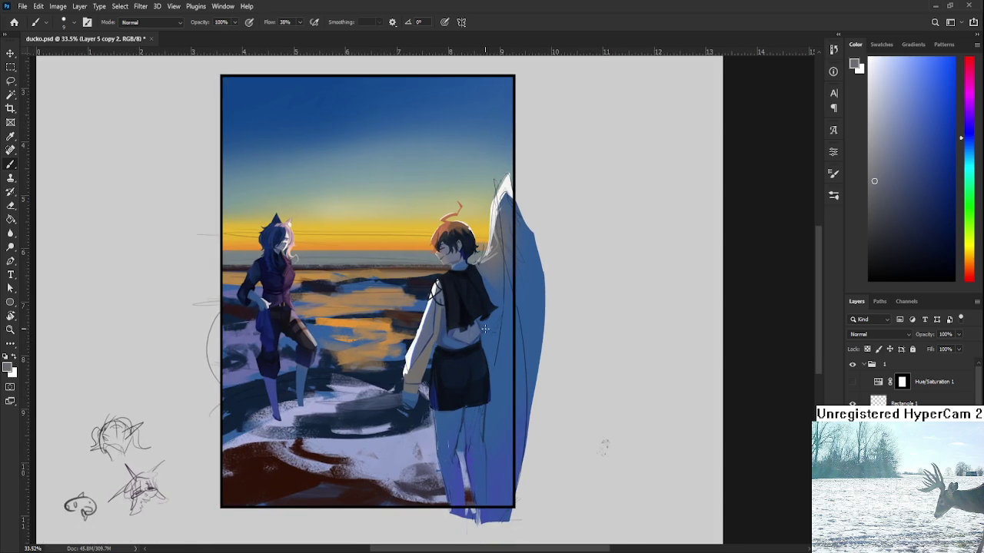
pyautogui.scroll(4, 485, 329)
pyautogui.keyDown('alt'); pyautogui.click(422, 434); pyautogui.keyUp('alt')
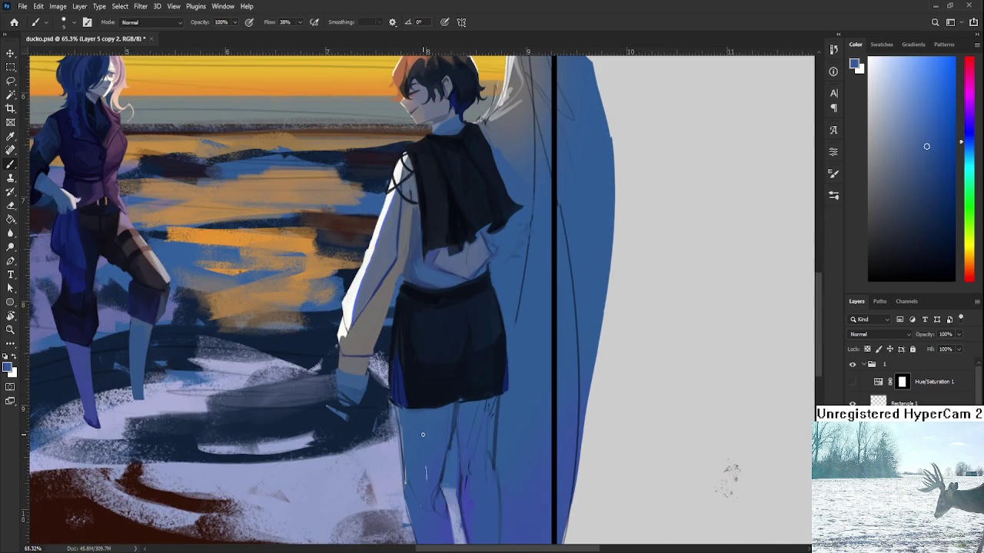
pyautogui.moveTo(425, 466); pyautogui.dragTo(427, 480)
# Zoom in and out to inspect the repaired leg and the rest of the figure
pyautogui.scroll(2, 414, 423)
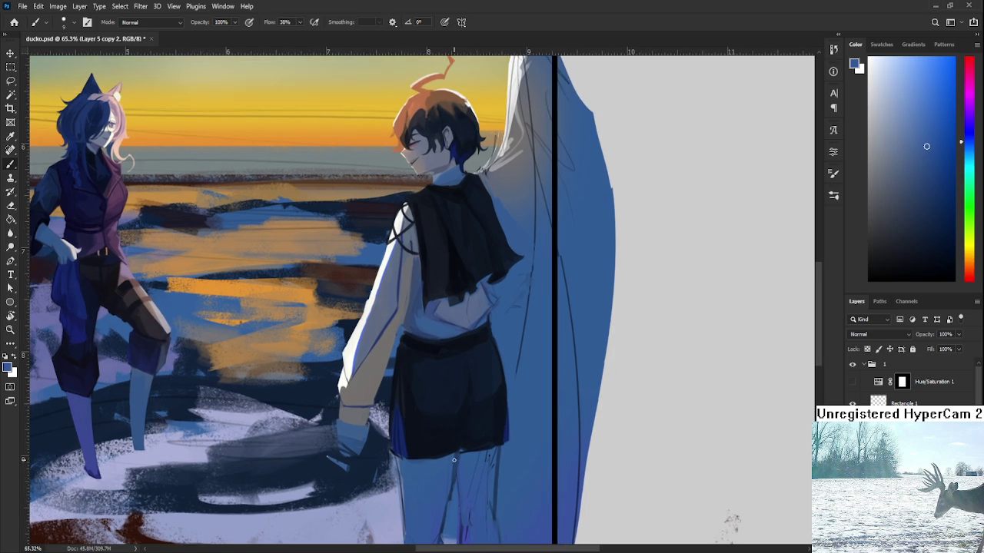
pyautogui.scroll(-3, 454, 460)
pyautogui.scroll(-1, 454, 460)
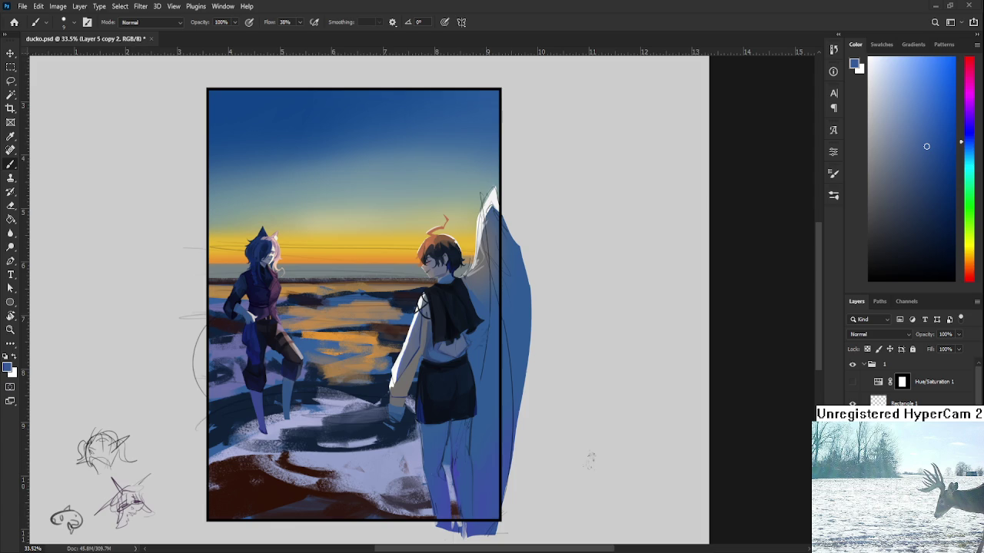
pyautogui.scroll(-2, 401, 411)
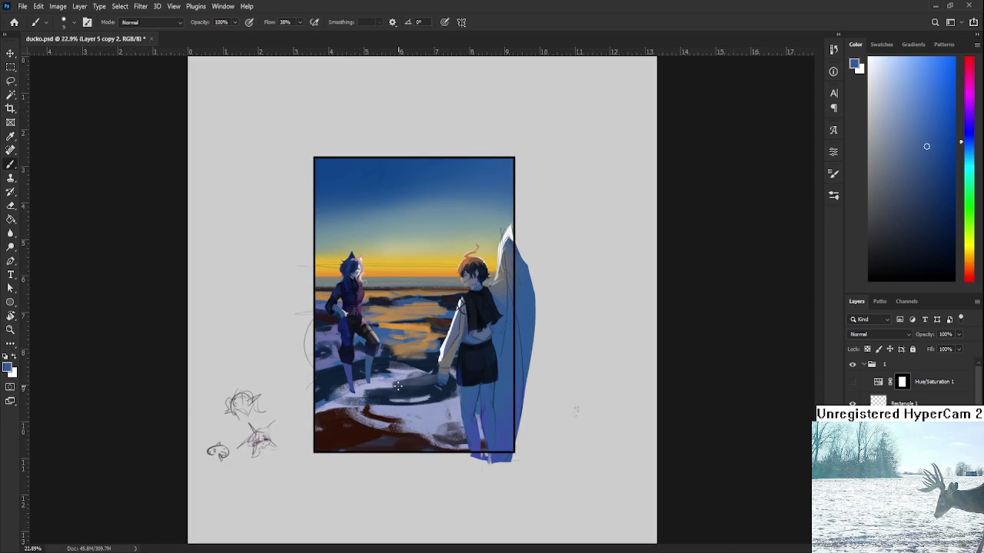
pyautogui.scroll(1, 435, 355)
pyautogui.scroll(1, 445, 345)
pyautogui.scroll(1, 461, 338)
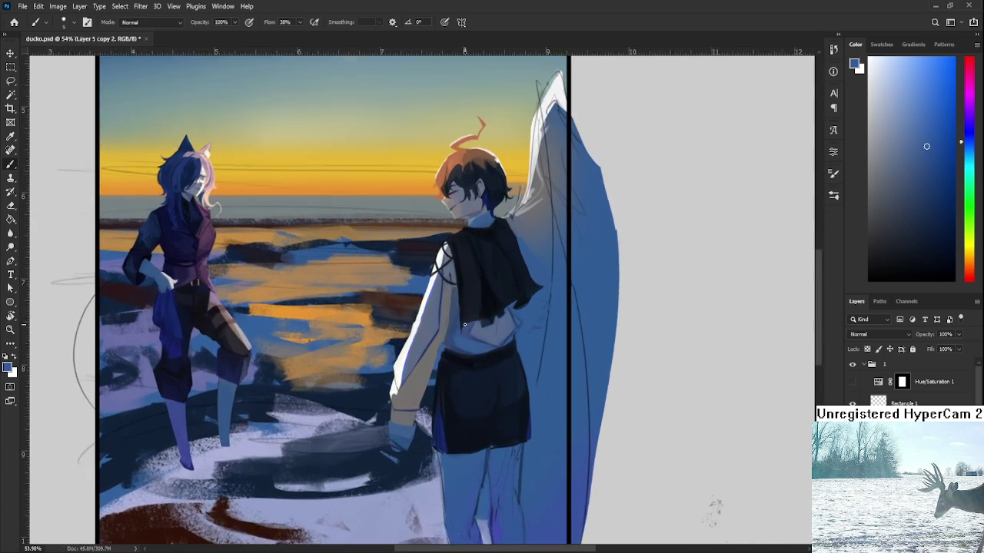
pyautogui.scroll(1, 476, 326)
pyautogui.scroll(1, 487, 323)
pyautogui.scroll(-1, 462, 339)
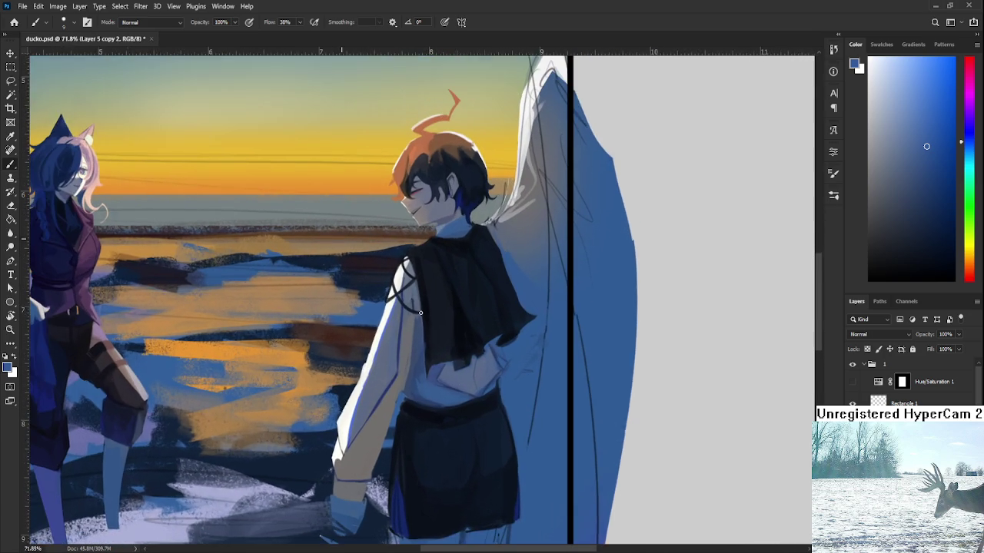
pyautogui.scroll(1, 421, 362)
pyautogui.scroll(2, 420, 362)
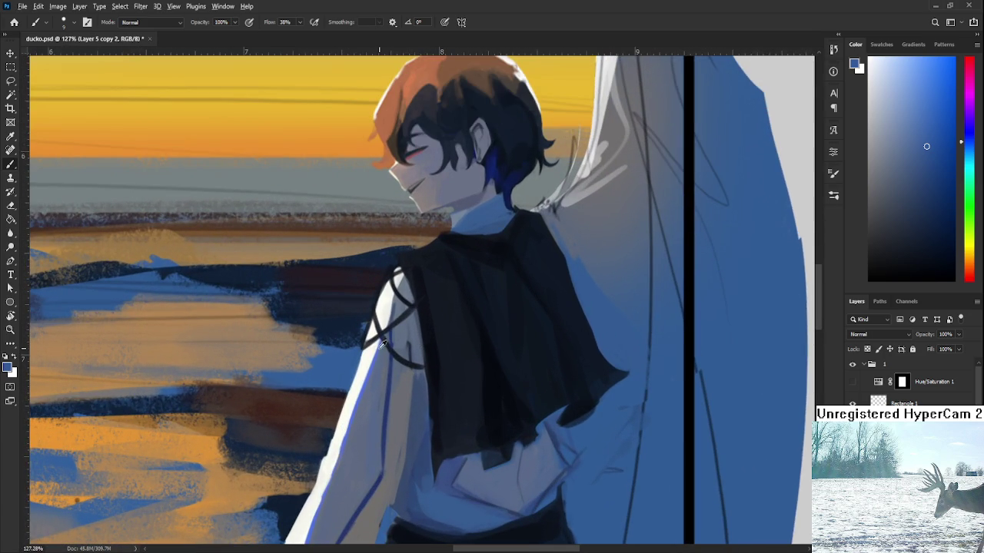
pyautogui.keyDown('alt'); pyautogui.click(388, 352); pyautogui.keyUp('alt')
pyautogui.keyDown('alt'); pyautogui.click(410, 340); pyautogui.keyUp('alt')
pyautogui.keyDown('alt'); pyautogui.click(415, 364); pyautogui.keyUp('alt')
pyautogui.keyDown('alt'); pyautogui.click(417, 394); pyautogui.keyUp('alt')
pyautogui.scroll(-5, 418, 392)
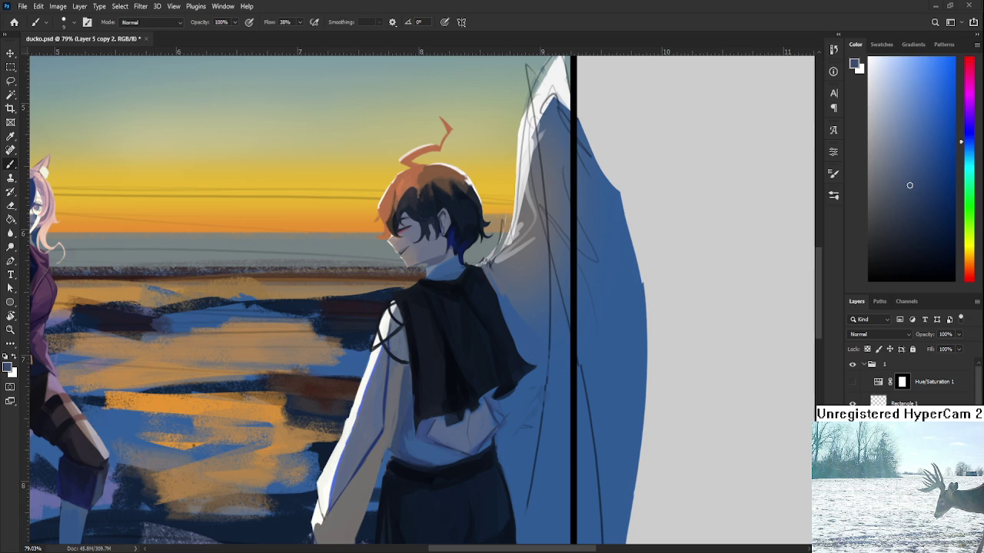
# Zoom in and sample several lighter and darker blue-greys from the boy's sleeve
pyautogui.scroll(2, 391, 344)
pyautogui.scroll(2, 392, 345)
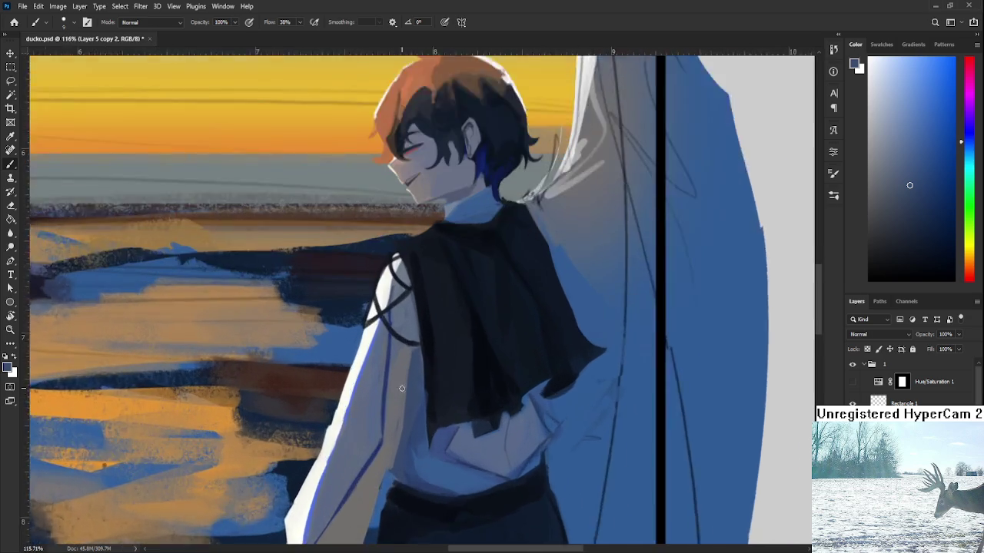
pyautogui.scroll(2, 391, 344)
pyautogui.keyDown('alt'); pyautogui.click(397, 331); pyautogui.keyUp('alt')
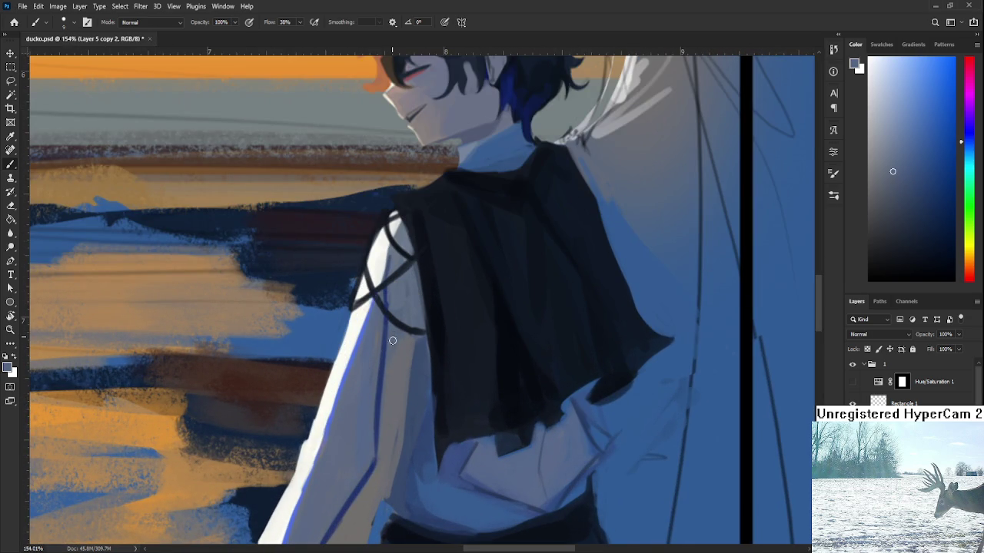
pyautogui.keyDown('alt'); pyautogui.click(396, 376); pyautogui.keyUp('alt')
pyautogui.keyDown('alt'); pyautogui.click(407, 366); pyautogui.keyUp('alt')
pyautogui.keyDown('alt'); pyautogui.click(401, 356); pyautogui.keyUp('alt')
pyautogui.keyDown('alt'); pyautogui.click(376, 413); pyautogui.keyUp('alt')
pyautogui.keyDown('alt'); pyautogui.click(370, 425); pyautogui.keyUp('alt')
pyautogui.keyDown('alt'); pyautogui.click(374, 446); pyautogui.keyUp('alt')
pyautogui.scroll(-2, 377, 453)
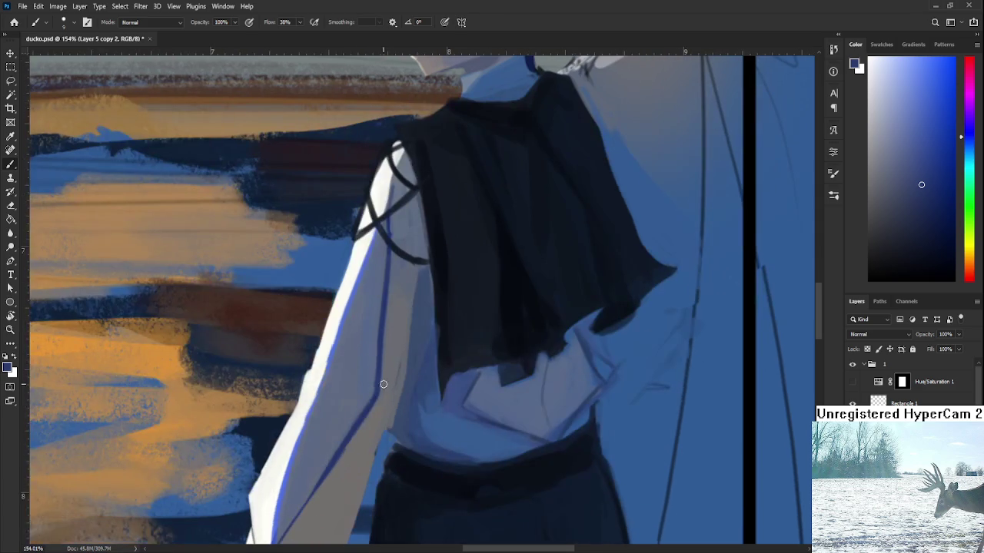
# Pan to the boy's head and resample sleeve blues to repaint the soft sleeve shading
pyautogui.keyDown('alt'); pyautogui.click(390, 377); pyautogui.keyUp('alt')
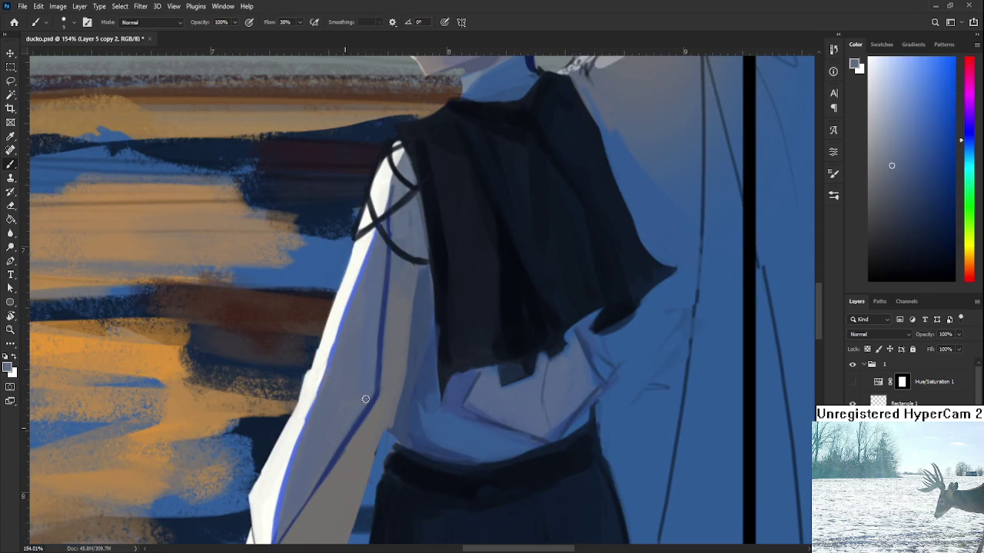
pyautogui.moveTo(396, 375); pyautogui.dragTo(351, 423)
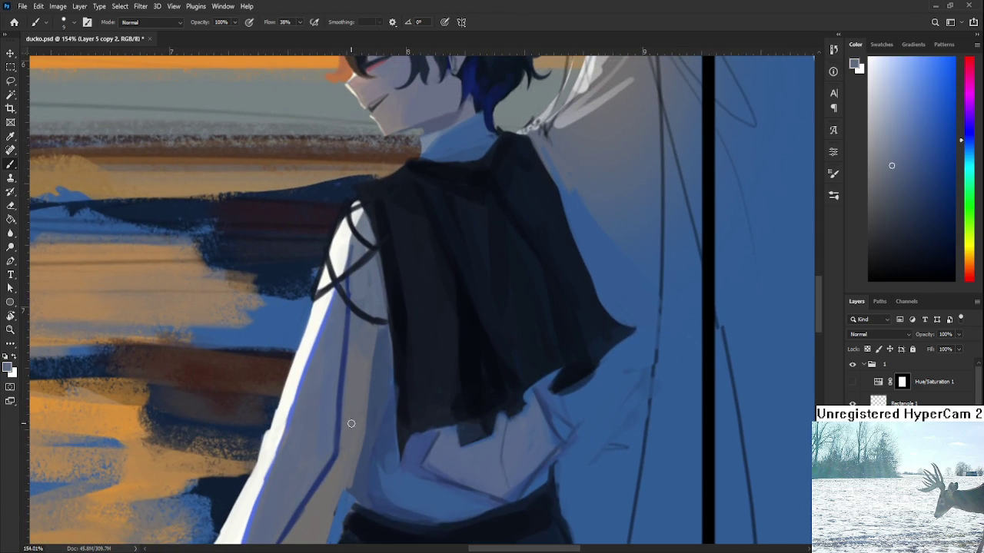
pyautogui.keyDown('alt'); pyautogui.click(359, 371); pyautogui.keyUp('alt')
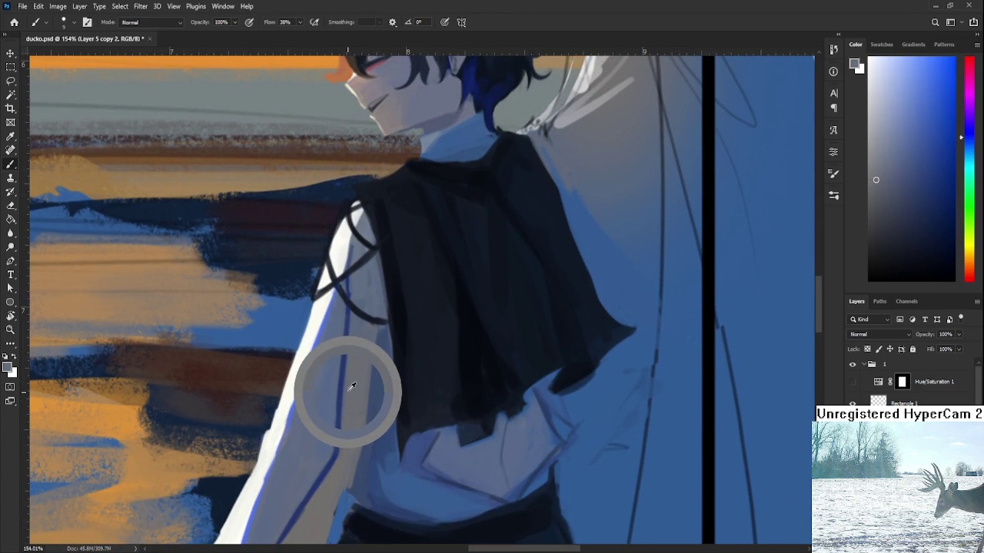
pyautogui.moveTo(352, 375); pyautogui.dragTo(346, 373)
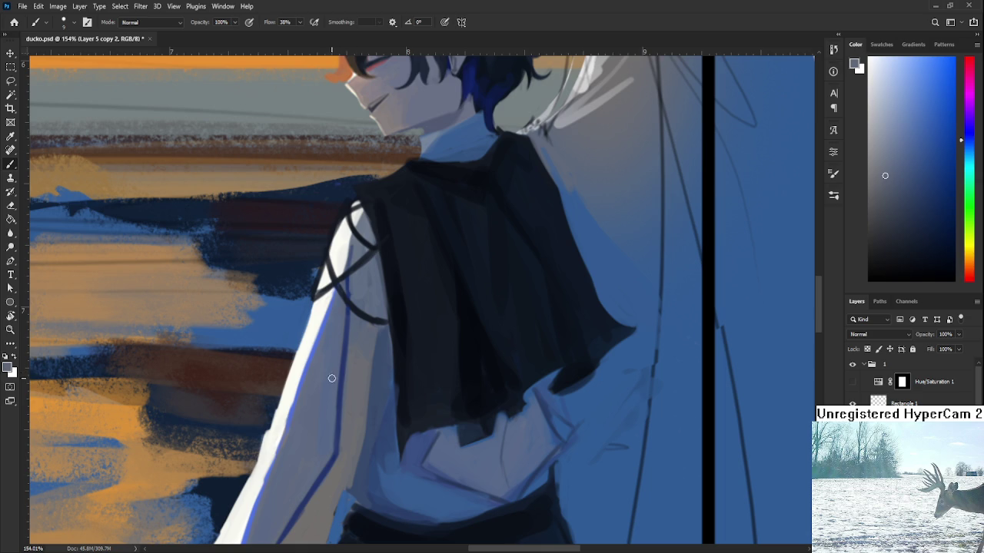
pyautogui.keyDown('alt'); pyautogui.click(388, 323); pyautogui.keyUp('alt')
pyautogui.scroll(3, 384, 338)
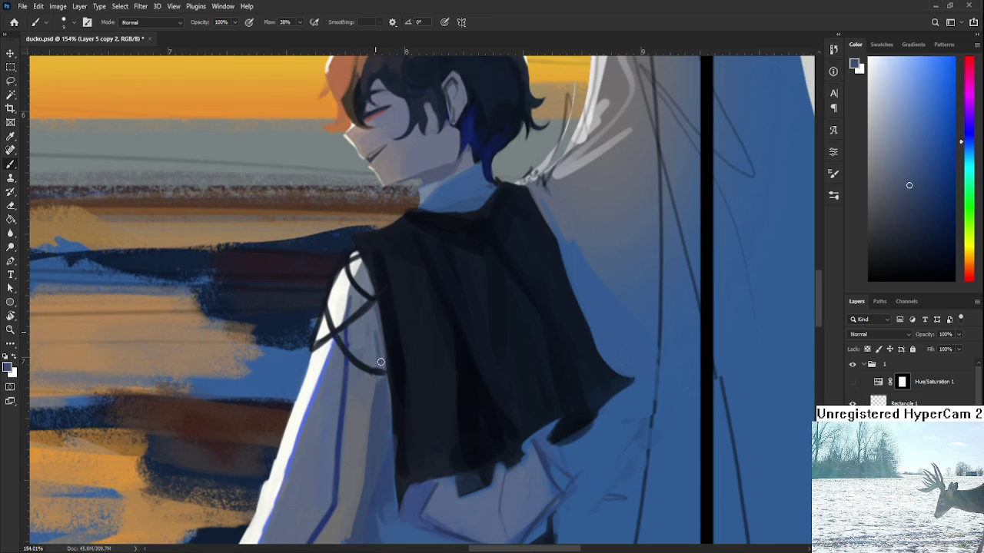
pyautogui.keyDown('alt'); pyautogui.click(373, 329); pyautogui.keyUp('alt')
pyautogui.keyDown('alt'); pyautogui.click(365, 332); pyautogui.keyUp('alt')
pyautogui.scroll(-5, 369, 345)
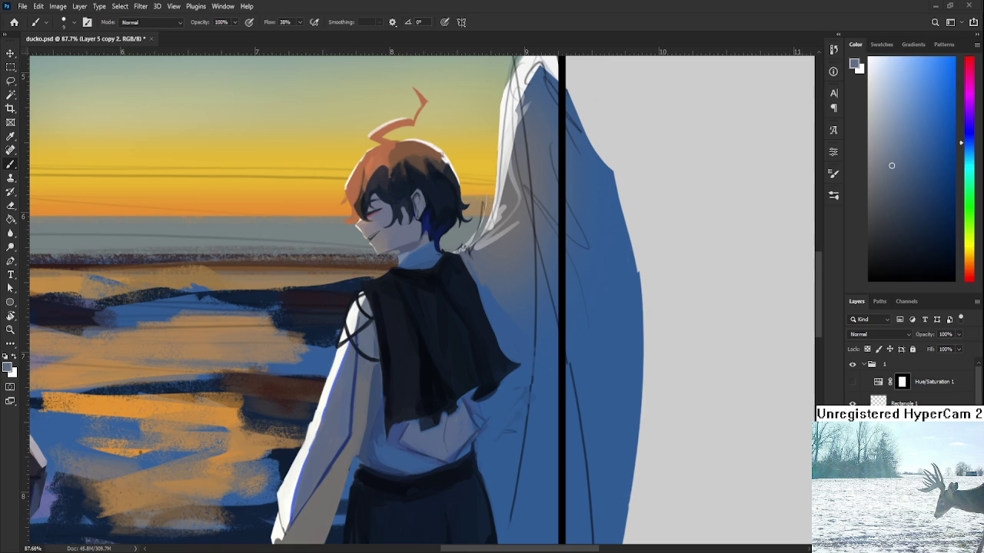
# Enlarge the brush to about 20 px and erase the dark contour along the leg's left edge
pyautogui.scroll(-3, 484, 406)
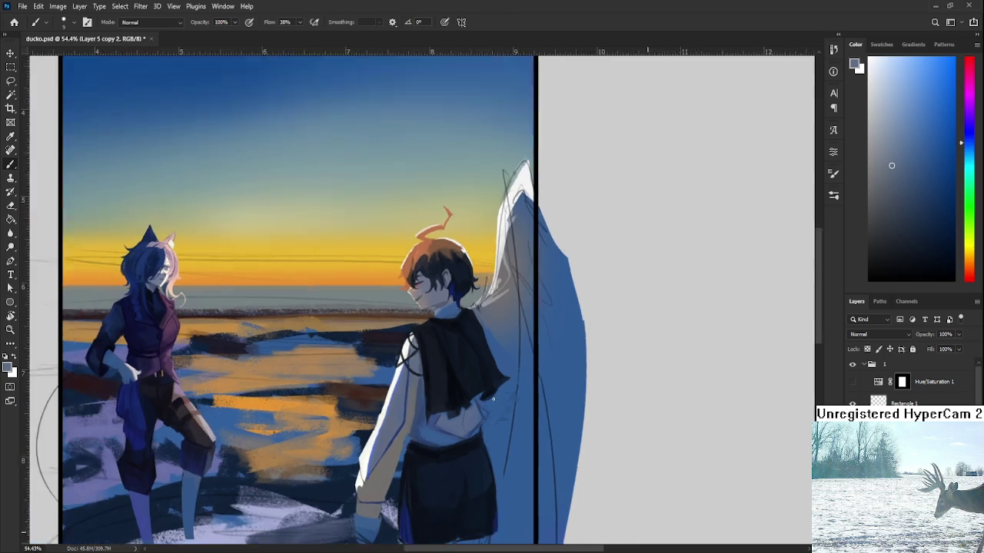
pyautogui.scroll(-2, 484, 406)
pyautogui.scroll(1, 484, 406)
pyautogui.scroll(3, 484, 406)
pyautogui.scroll(1, 488, 384)
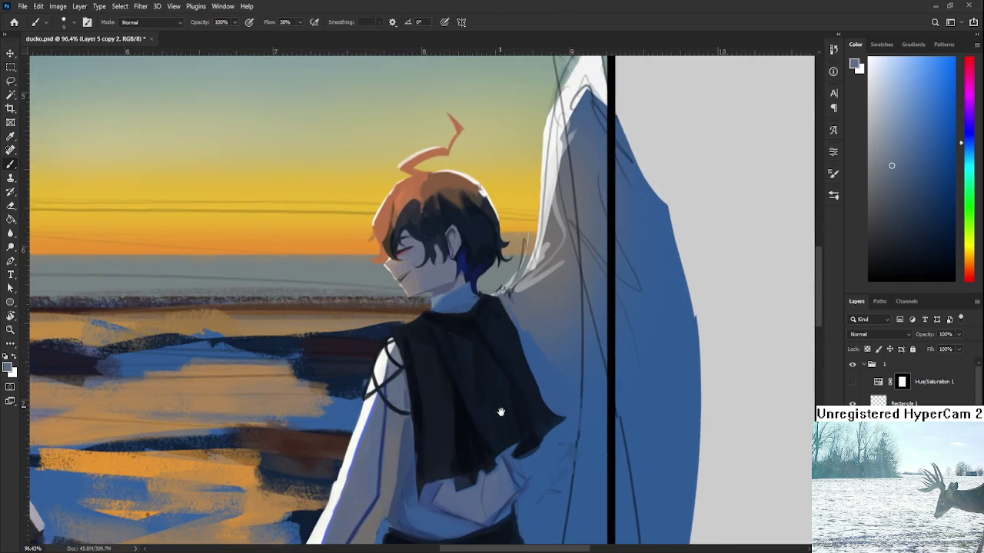
pyautogui.scroll(1, 496, 355)
pyautogui.scroll(-1, 496, 356)
pyautogui.scroll(-2, 479, 352)
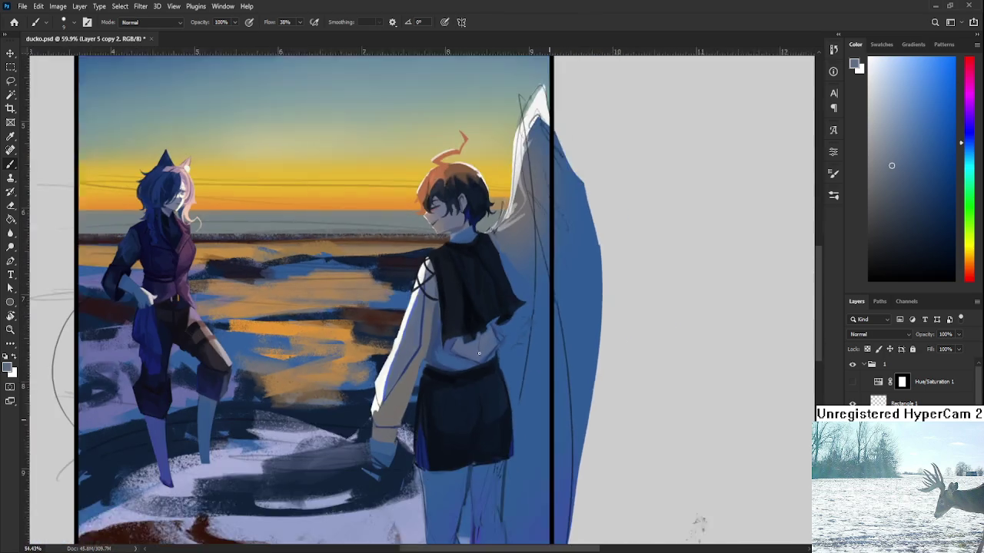
pyautogui.scroll(-1, 485, 339)
pyautogui.scroll(-1, 466, 386)
pyautogui.scroll(-1, 464, 384)
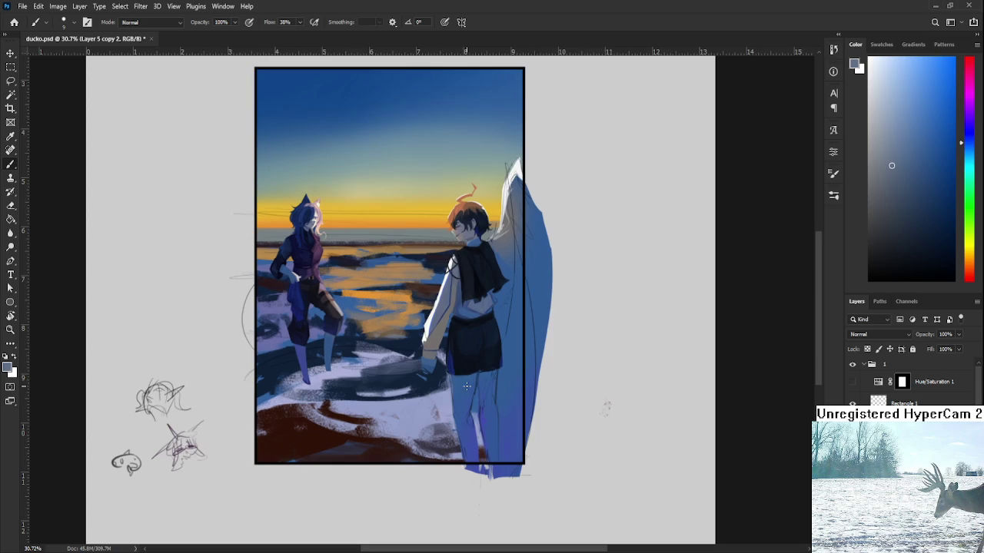
pyautogui.scroll(1, 462, 379)
pyautogui.scroll(3, 462, 379)
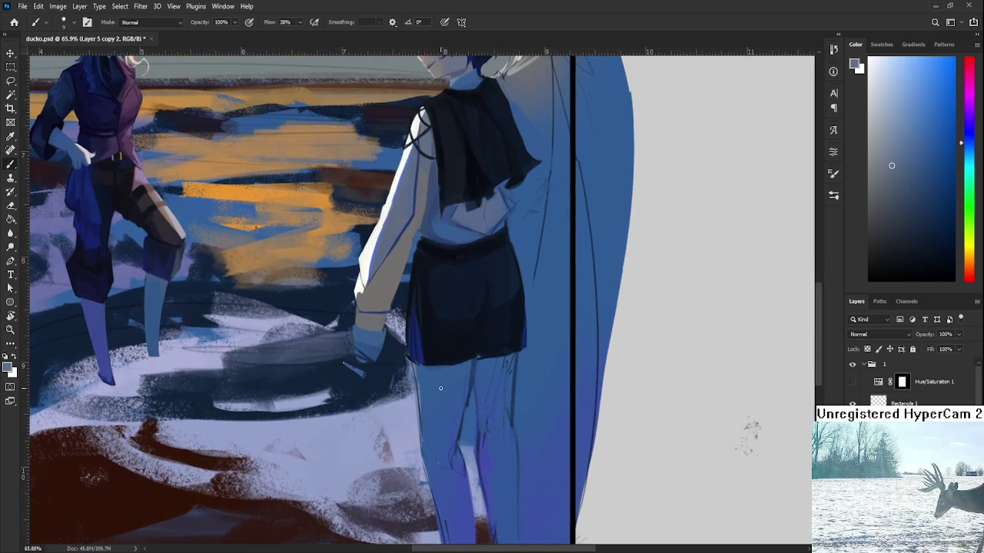
pyautogui.press(']')
pyautogui.press(']')
pyautogui.press(']')
pyautogui.scroll(-1, 400, 315)
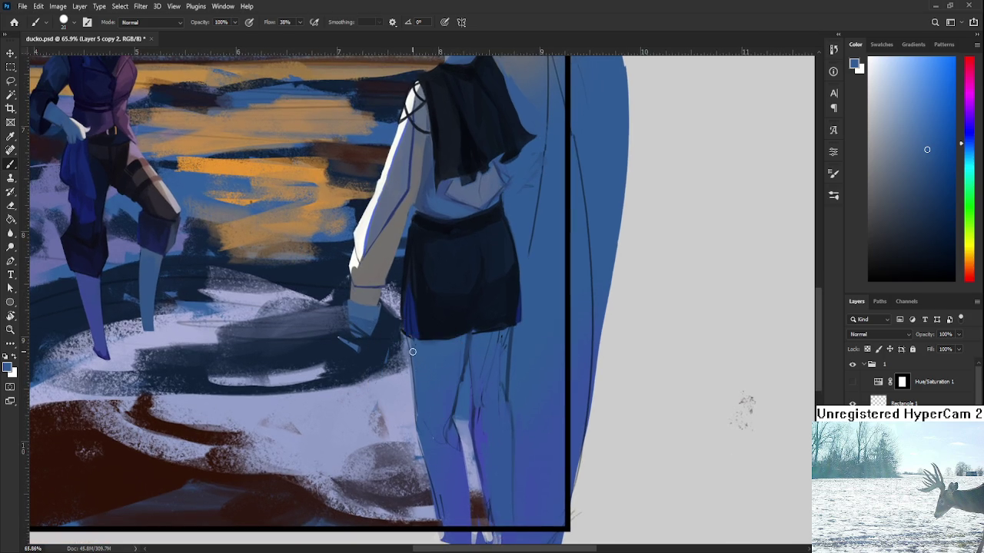
pyautogui.press('e')
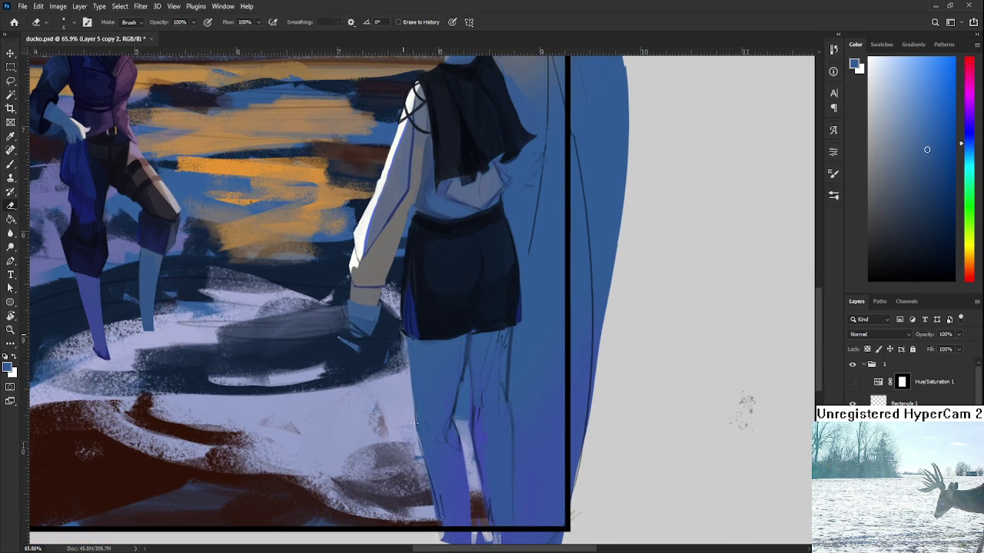
pyautogui.moveTo(410, 363)
pyautogui.mouseDown()
pyautogui.moveTo(421, 455)
pyautogui.moveTo(409, 348)
pyautogui.moveTo(422, 438)
pyautogui.mouseUp()
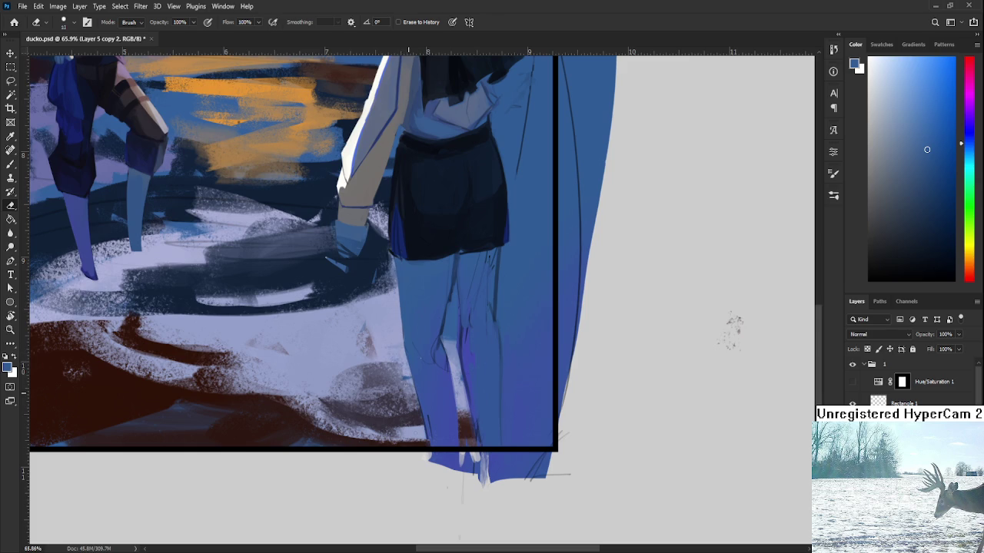
# Repaint the leg's lower-left edge in blue, sampling darker and lighter leg blues
pyautogui.press('b')
pyautogui.keyDown('alt'); pyautogui.click(428, 395); pyautogui.keyUp('alt')
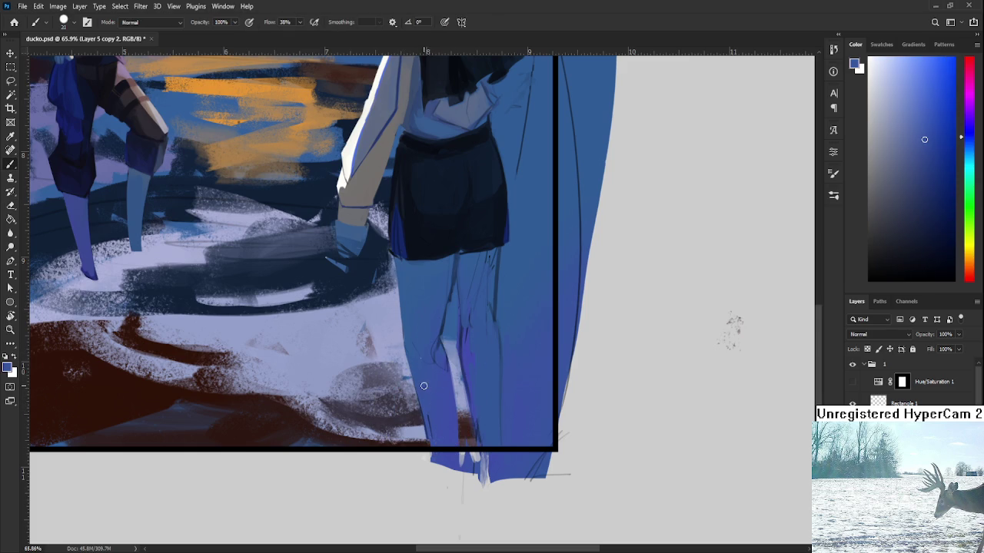
pyautogui.moveTo(417, 370); pyautogui.dragTo(432, 445)
pyautogui.keyDown('alt'); pyautogui.click(444, 361); pyautogui.keyUp('alt')
pyautogui.keyDown('alt'); pyautogui.click(440, 324); pyautogui.keyUp('alt')
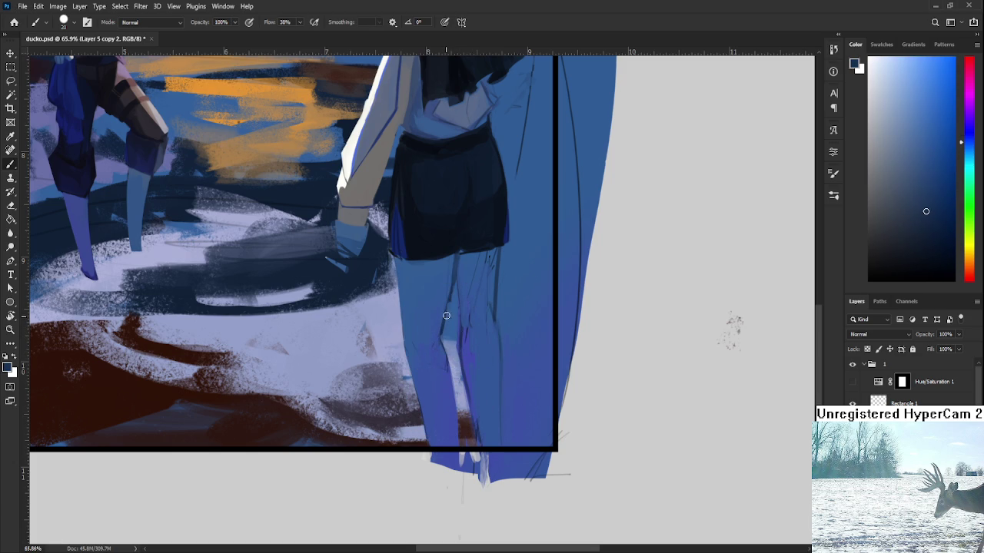
pyautogui.keyDown('alt'); pyautogui.click(428, 359); pyautogui.keyUp('alt')
pyautogui.keyDown('alt'); pyautogui.click(443, 351); pyautogui.keyUp('alt')
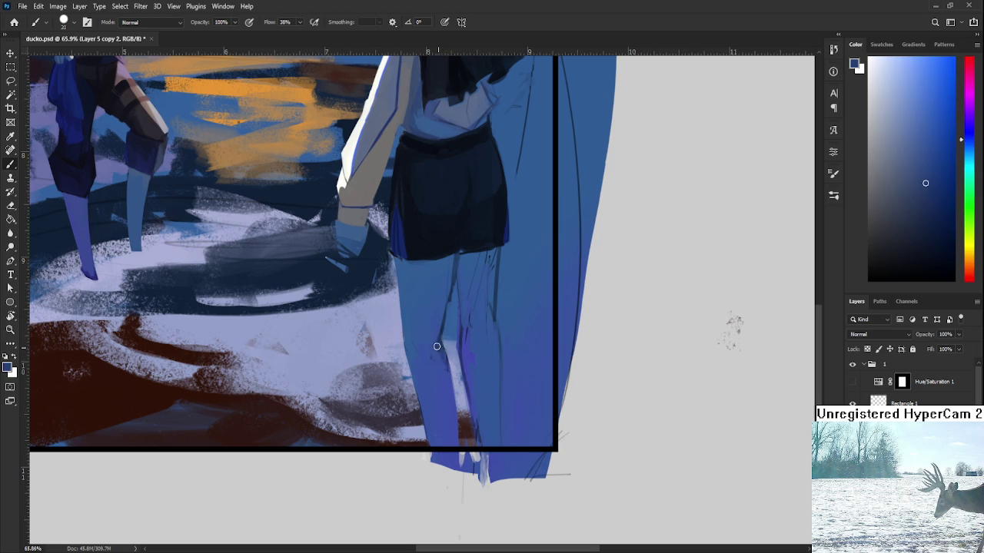
pyautogui.keyDown('alt'); pyautogui.click(440, 338); pyautogui.keyUp('alt')
pyautogui.keyDown('alt'); pyautogui.click(446, 347); pyautogui.keyUp('alt')
# Resample the leg's blue and erase the dark line between the legs
pyautogui.press('e')
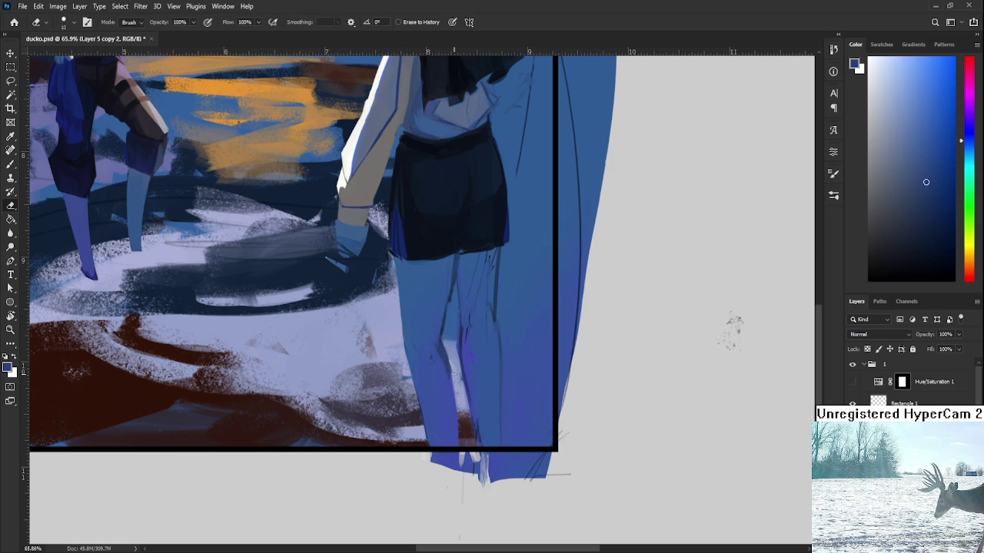
pyautogui.press('b')
pyautogui.keyDown('alt'); pyautogui.click(445, 351); pyautogui.keyUp('alt')
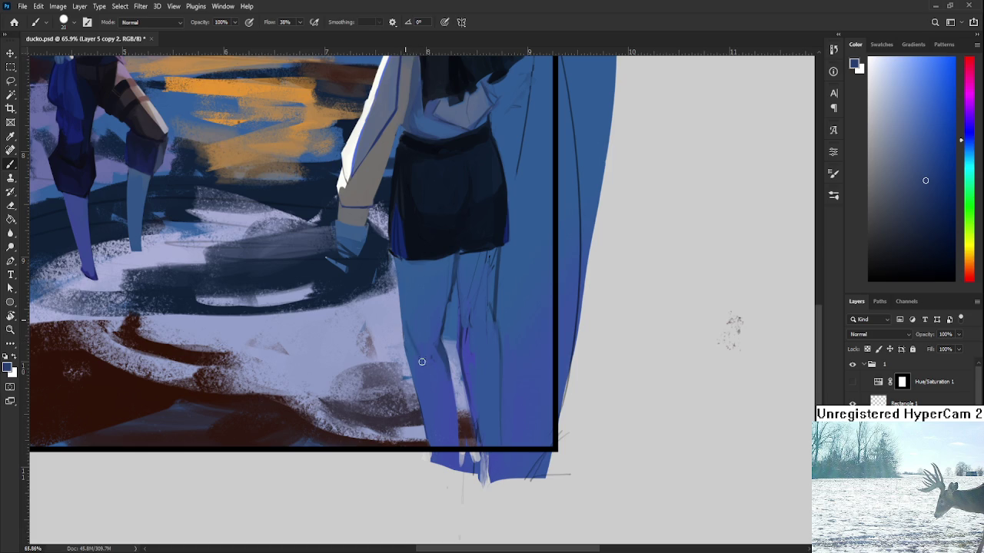
pyautogui.keyDown('alt'); pyautogui.click(422, 358); pyautogui.keyUp('alt')
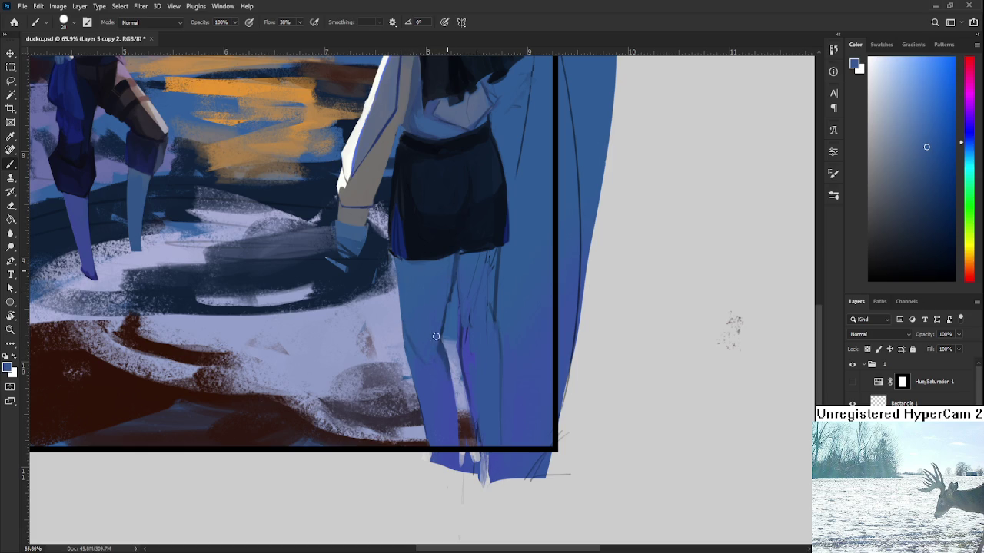
pyautogui.scroll(3, 443, 300)
pyautogui.press('e')
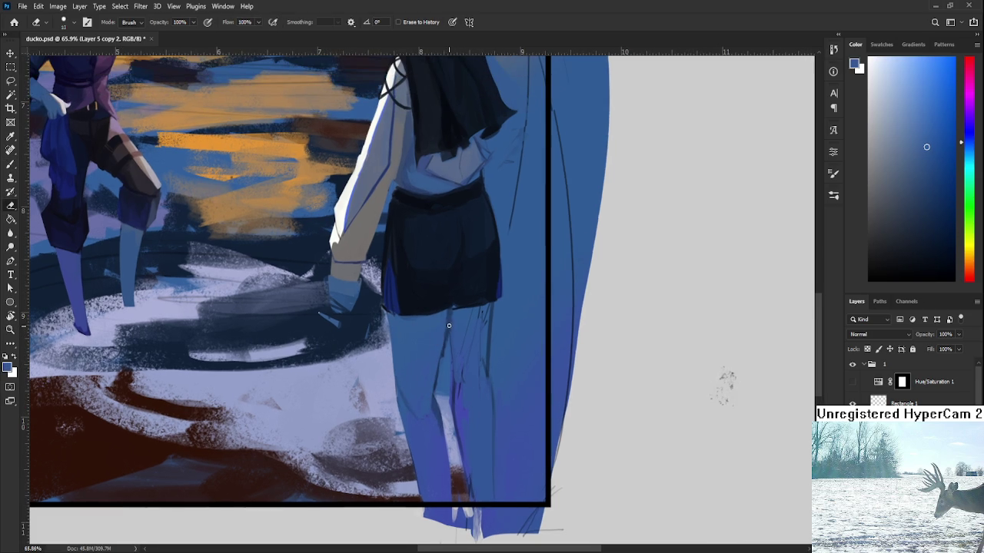
pyautogui.moveTo(449, 325); pyautogui.dragTo(443, 376)
# Erase the remaining dark marks along the leg and sample a lighter leg blue
pyautogui.press('b')
pyautogui.keyDown('alt'); pyautogui.click(438, 407); pyautogui.keyUp('alt')
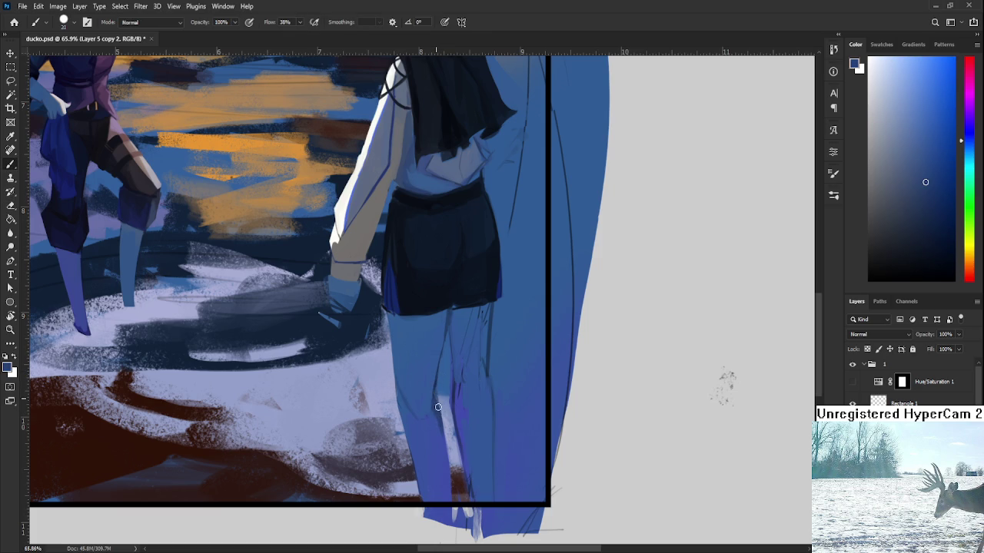
pyautogui.press('e')
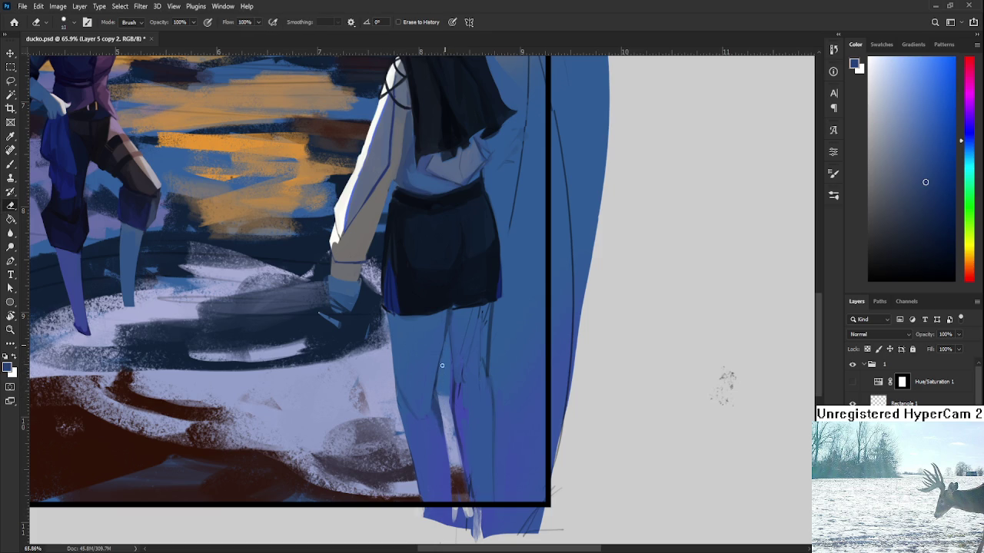
pyautogui.moveTo(442, 366); pyautogui.dragTo(440, 335)
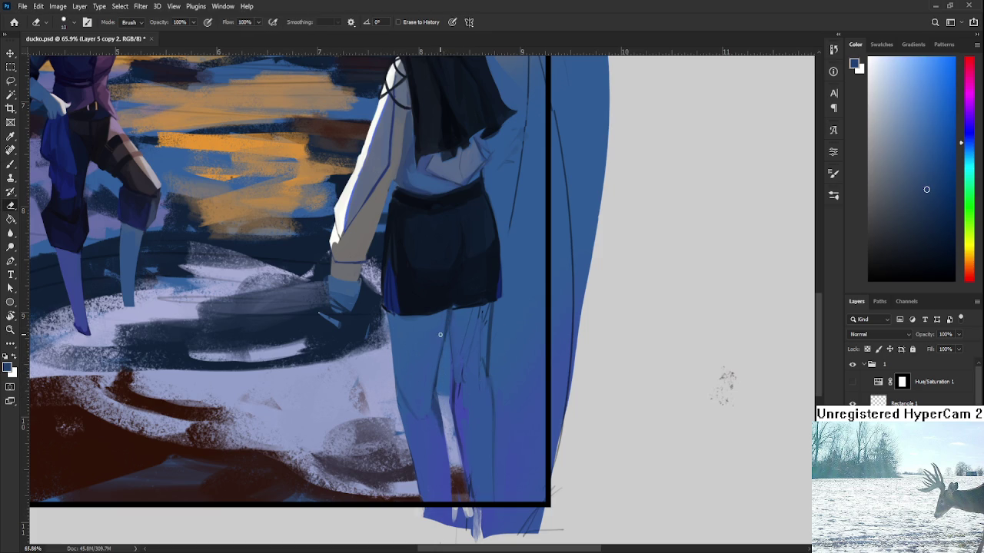
pyautogui.press('b')
pyautogui.keyDown('alt'); pyautogui.click(441, 341); pyautogui.keyUp('alt')
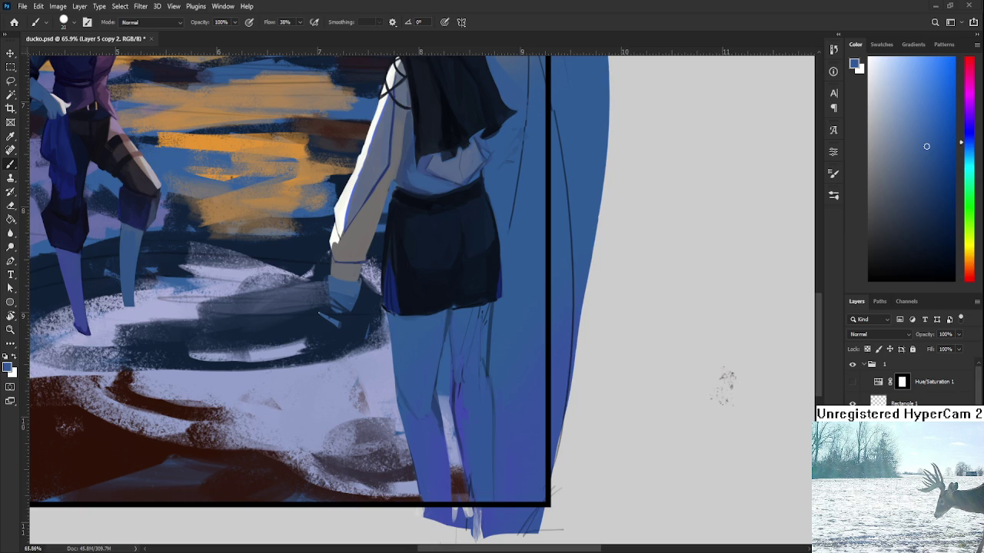
pyautogui.scroll(-3, 727, 376)
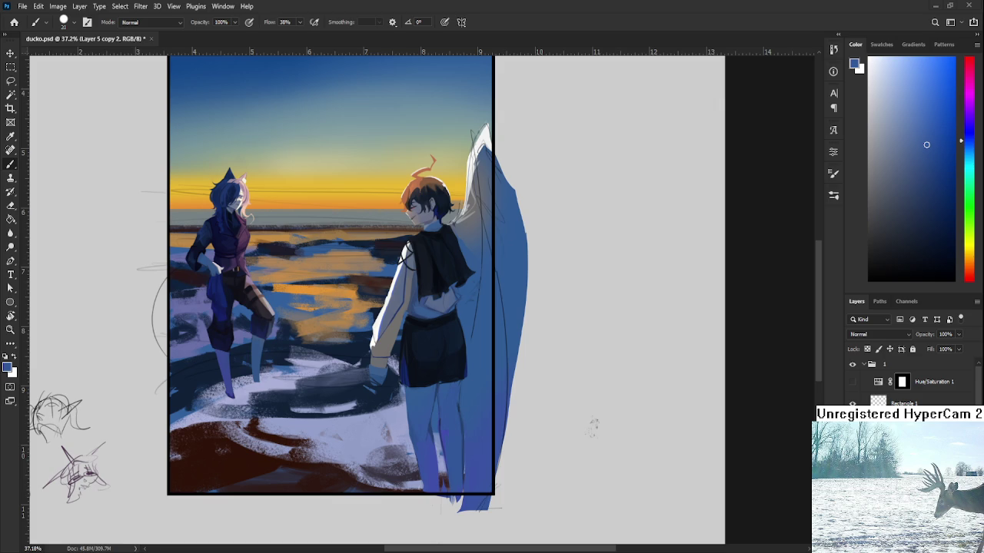
# Paint a lighter violet-blue stroke down the boy's lower leg
pyautogui.scroll(-1, 477, 394)
pyautogui.scroll(-2, 476, 394)
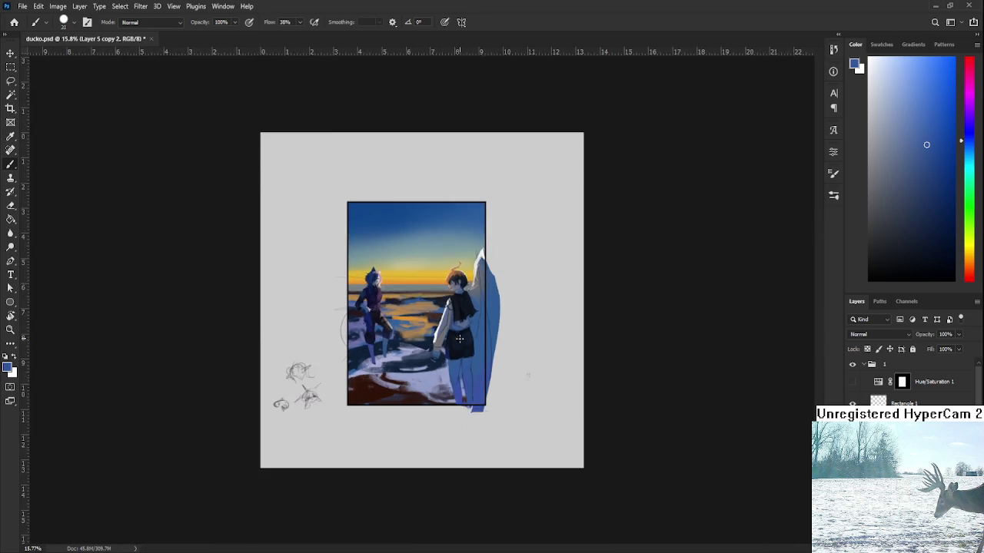
pyautogui.scroll(2, 477, 396)
pyautogui.scroll(2, 477, 396)
pyautogui.scroll(1, 476, 385)
pyautogui.scroll(1, 485, 388)
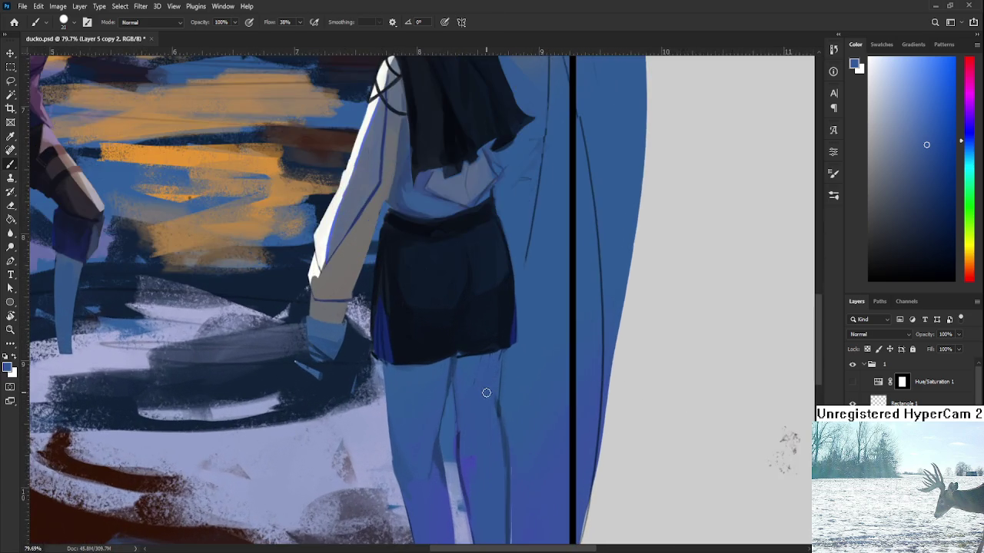
pyautogui.scroll(-1, 469, 394)
pyautogui.scroll(-2, 470, 394)
pyautogui.scroll(1, 468, 392)
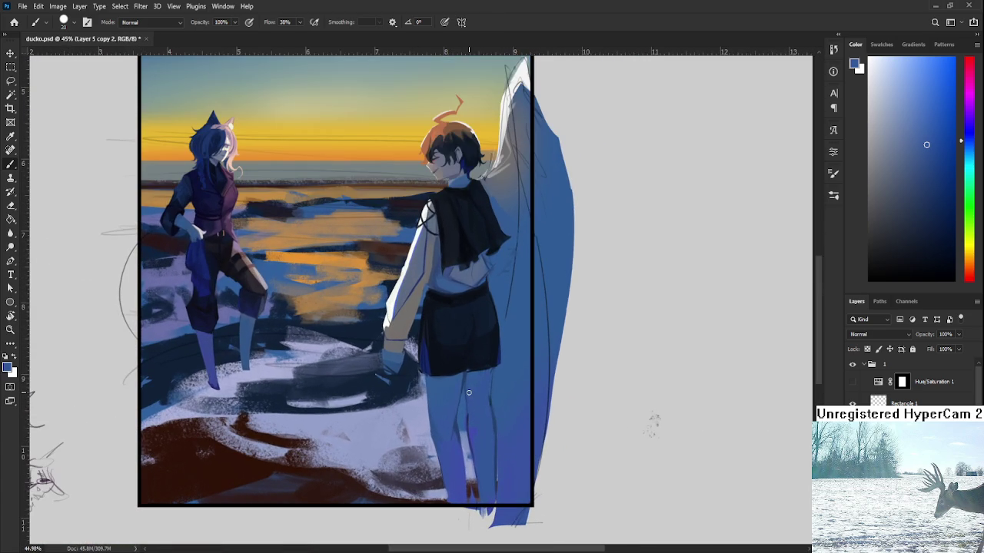
pyautogui.keyDown('alt'); pyautogui.click(472, 421); pyautogui.keyUp('alt')
pyautogui.moveTo(472, 421); pyautogui.dragTo(485, 490)
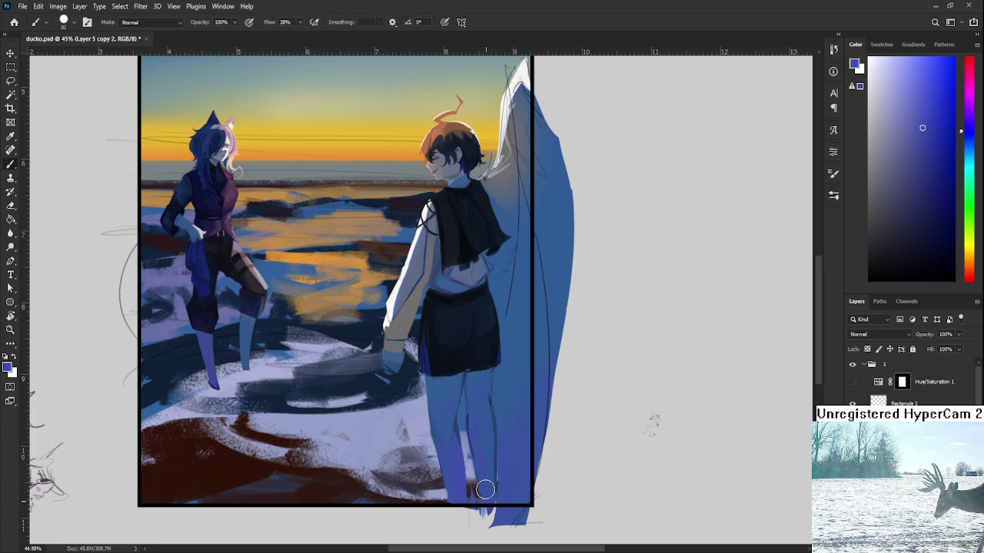
# Zoom out to the whole painting and flip the canvas view horizontally (Ctrl+Shift+H)
pyautogui.press('e')
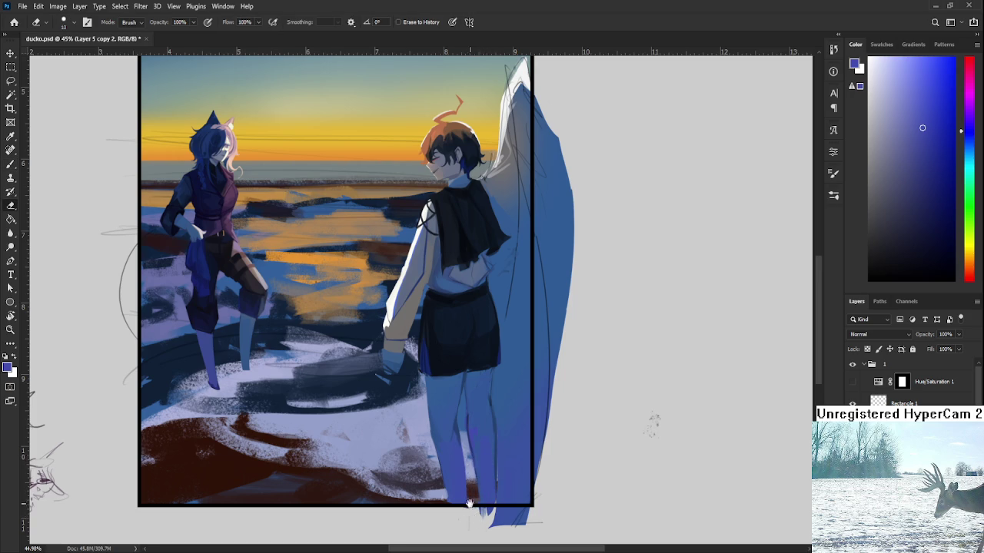
pyautogui.moveTo(469, 504); pyautogui.dragTo(493, 537)
pyautogui.scroll(-3, 522, 459)
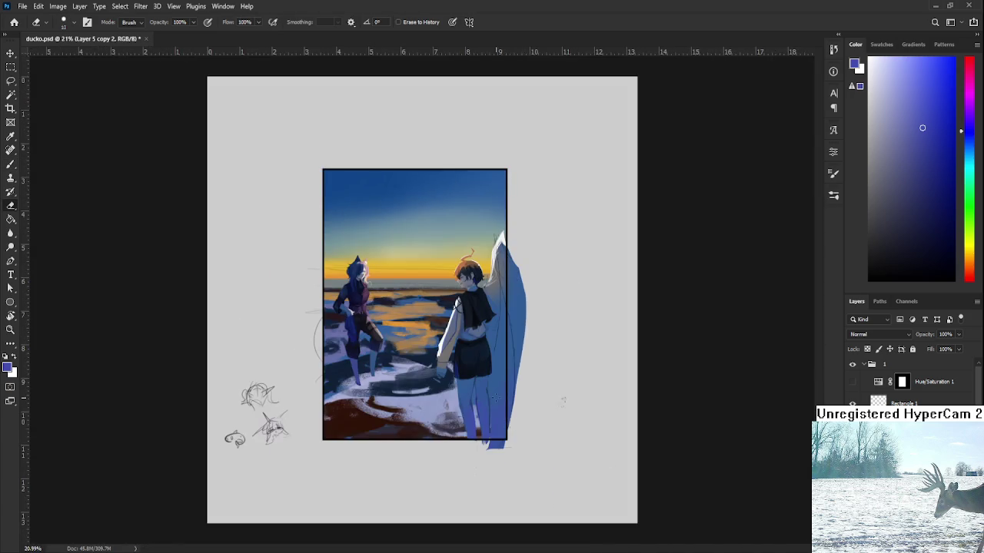
pyautogui.scroll(2, 495, 396)
pyautogui.scroll(1, 494, 385)
pyautogui.moveTo(491, 343); pyautogui.dragTo(498, 355)
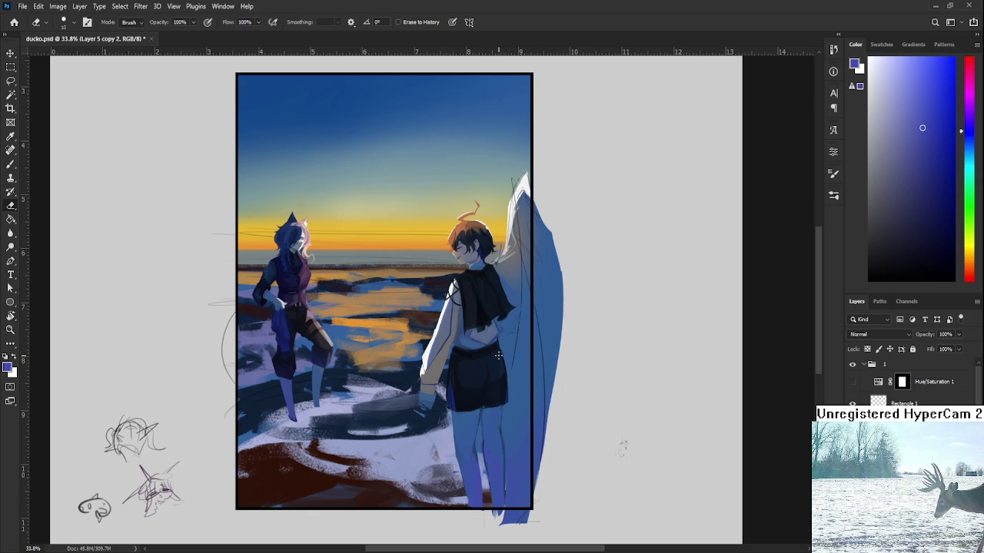
pyautogui.scroll(2, 499, 377)
pyautogui.scroll(-1, 502, 375)
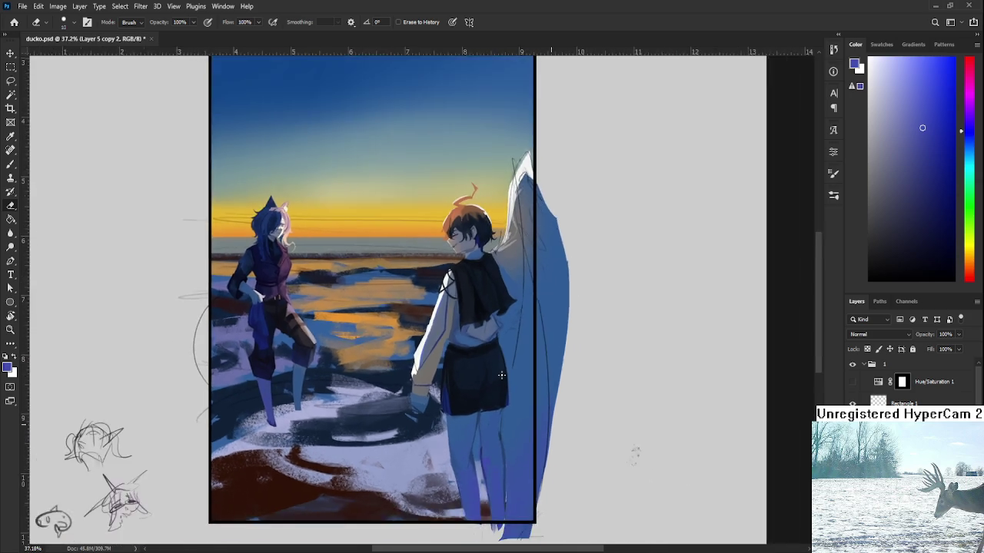
pyautogui.scroll(-2, 501, 375)
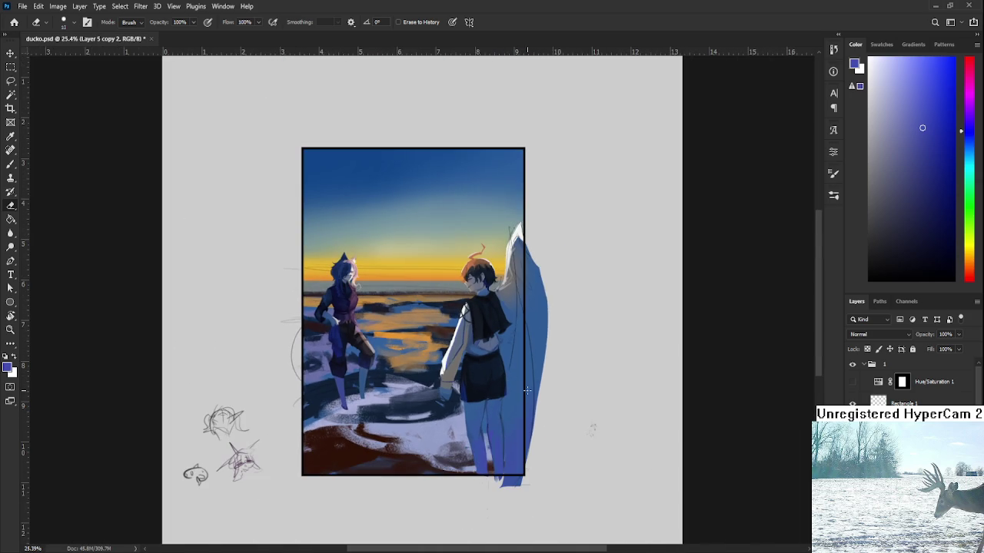
pyautogui.scroll(1, 522, 369)
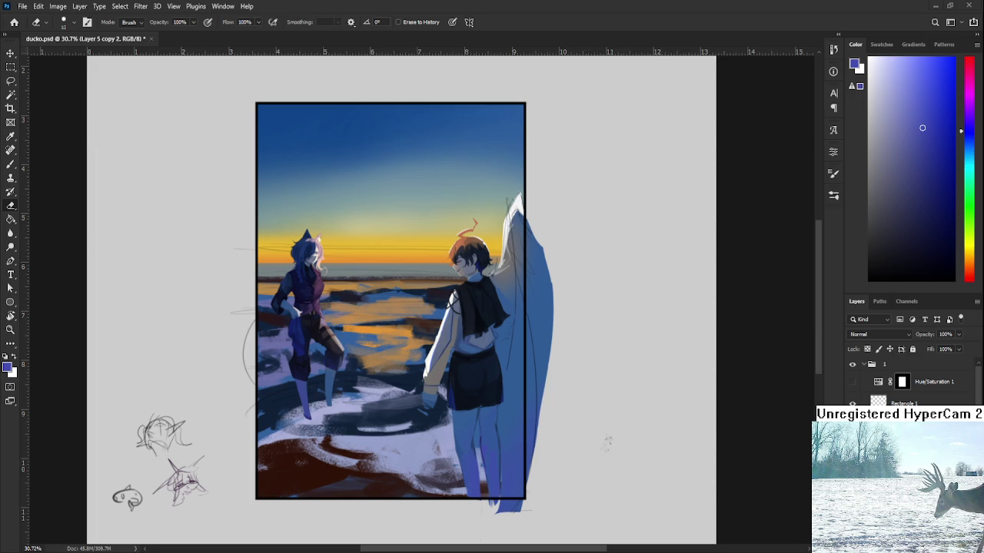
pyautogui.scroll(-2, 467, 314)
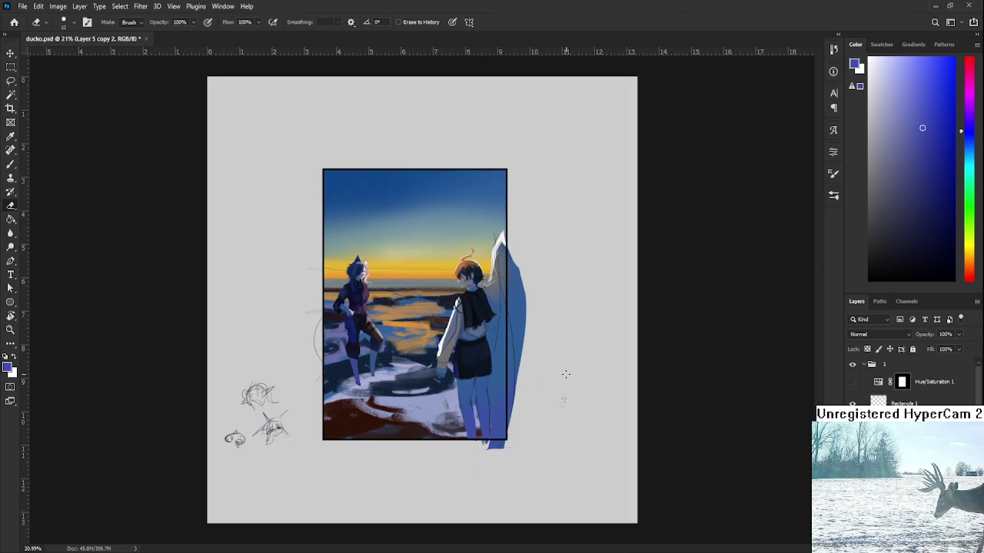
pyautogui.hotkey('ctrl', 'shift', 'h')
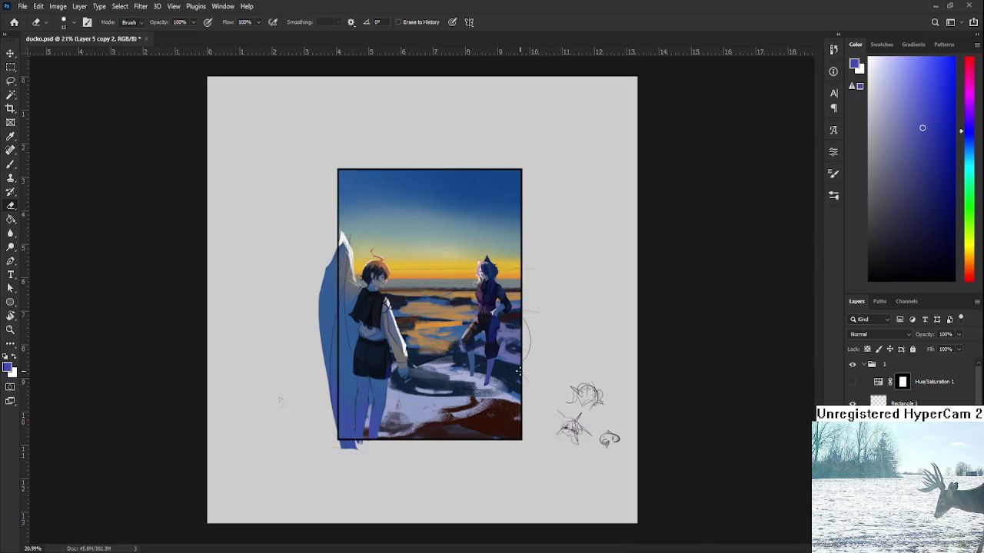
# Zoom in on the boy and erase stray paint along his legs
pyautogui.scroll(3, 345, 382)
pyautogui.scroll(1, 338, 385)
pyautogui.moveTo(319, 405)
pyautogui.mouseDown()
pyautogui.moveTo(381, 527)
pyautogui.moveTo(378, 444)
pyautogui.moveTo(378, 484)
pyautogui.mouseUp()
pyautogui.moveTo(361, 427)
pyautogui.mouseDown()
pyautogui.moveTo(371, 513)
pyautogui.moveTo(358, 467)
pyautogui.moveTo(377, 415)
pyautogui.mouseUp()
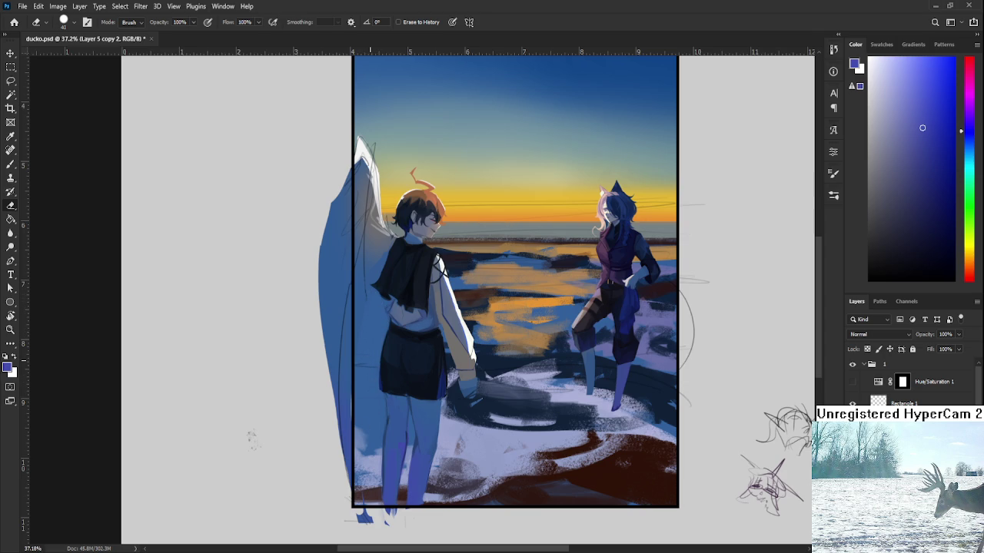
pyautogui.scroll(-3, 441, 295)
pyautogui.scroll(2, 441, 295)
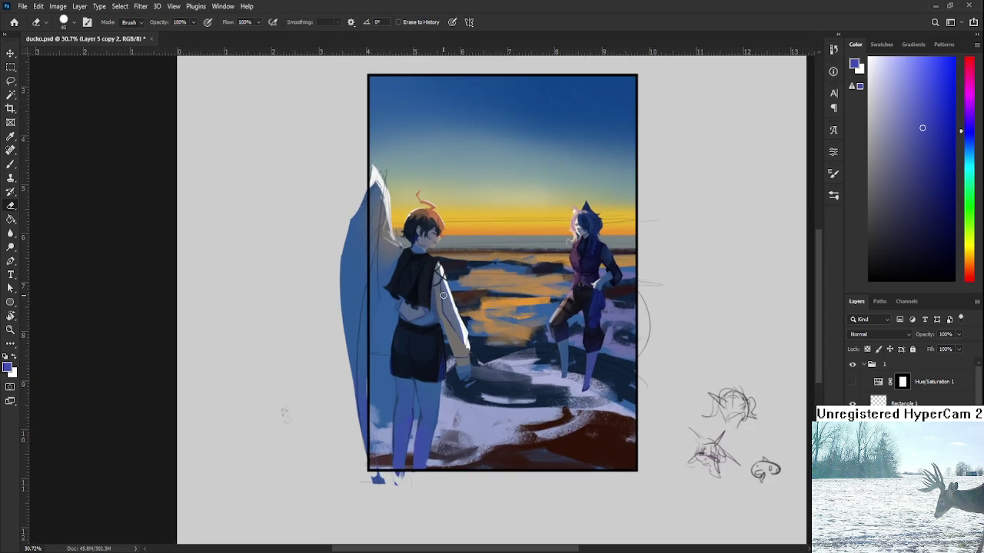
# Flip the view back to normal and toggle the figures' visibility to compare
pyautogui.hotkey('ctrl', 'shift', 'h')
pyautogui.scroll(-2, 482, 263)
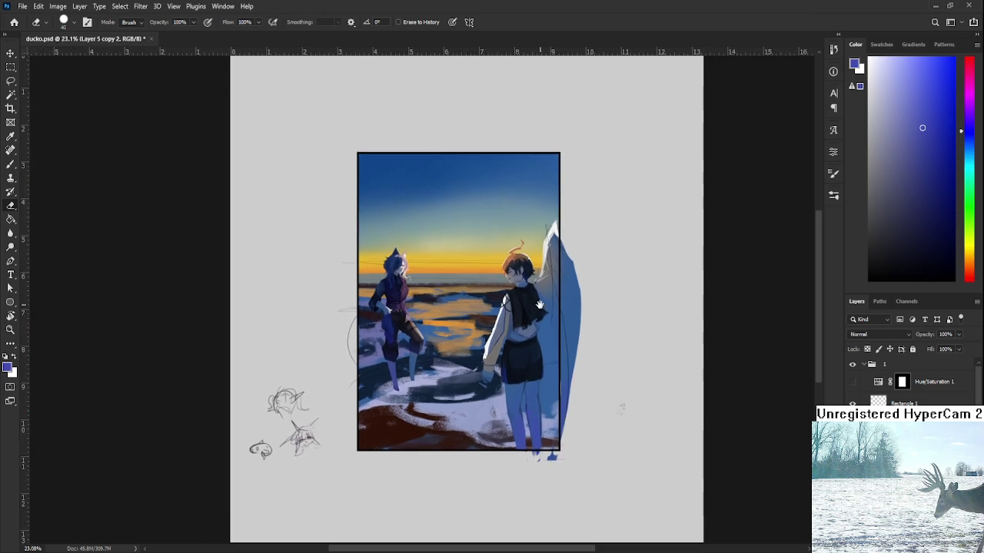
pyautogui.scroll(2, 561, 273)
pyautogui.hotkey('ctrl', ',')
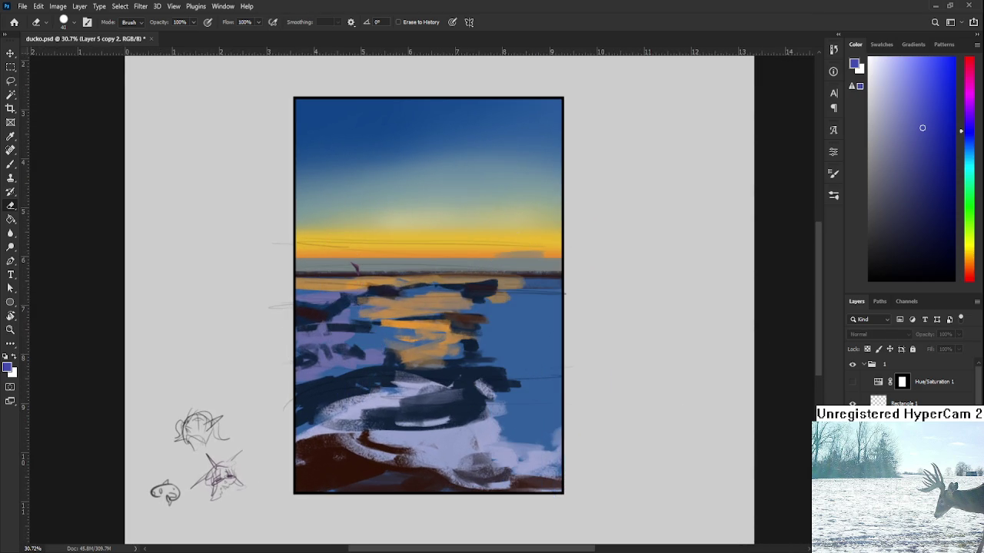
pyautogui.hotkey('ctrl', ',')
pyautogui.scroll(-1, 911, 380)
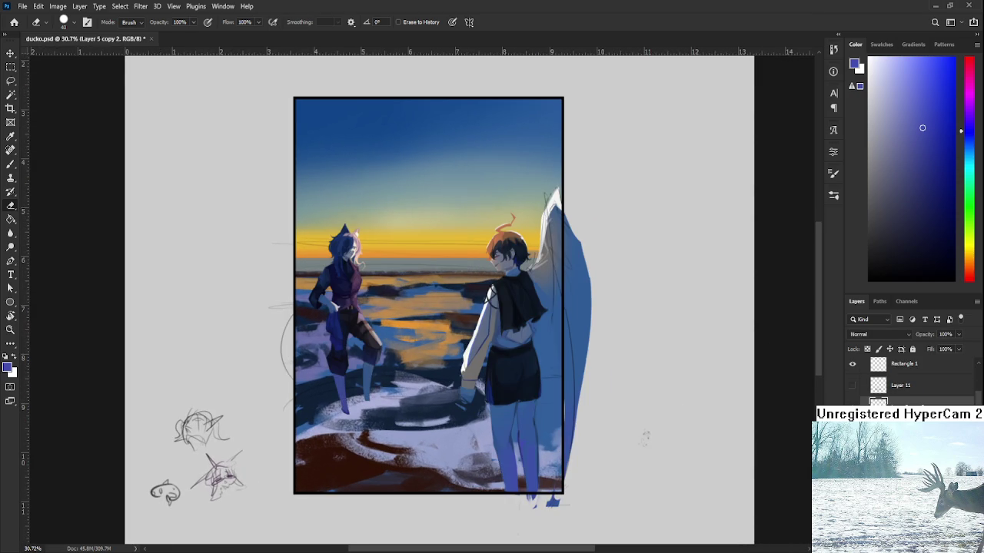
pyautogui.keyDown('ctrl'); pyautogui.click(454, 375); pyautogui.keyUp('ctrl')
# Darken the right side of the boy's shorts with a large dark navy brush
pyautogui.press('b')
pyautogui.keyDown('alt'); pyautogui.click(454, 375); pyautogui.keyUp('alt')
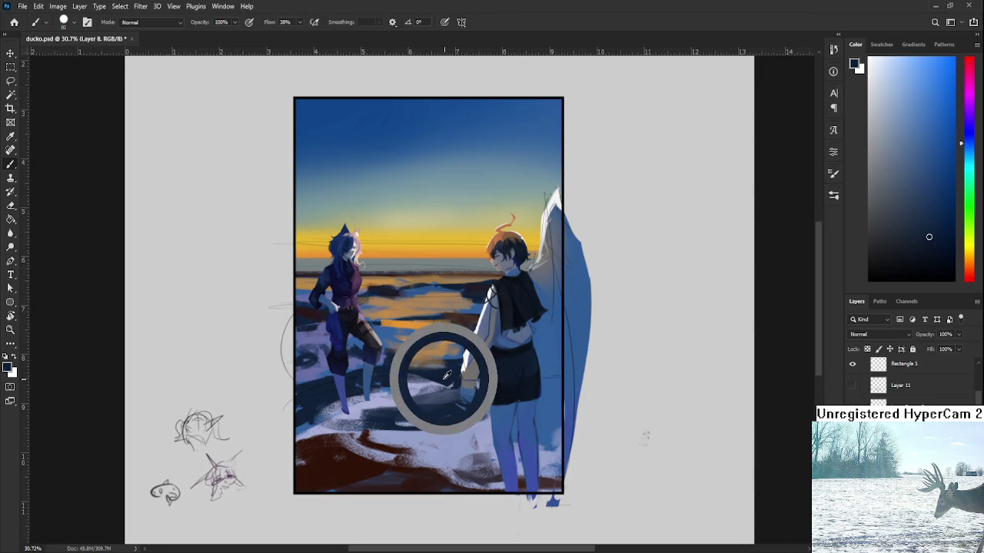
pyautogui.press(']')
pyautogui.press(']')
pyautogui.press(']')
pyautogui.moveTo(533, 380); pyautogui.dragTo(548, 369)
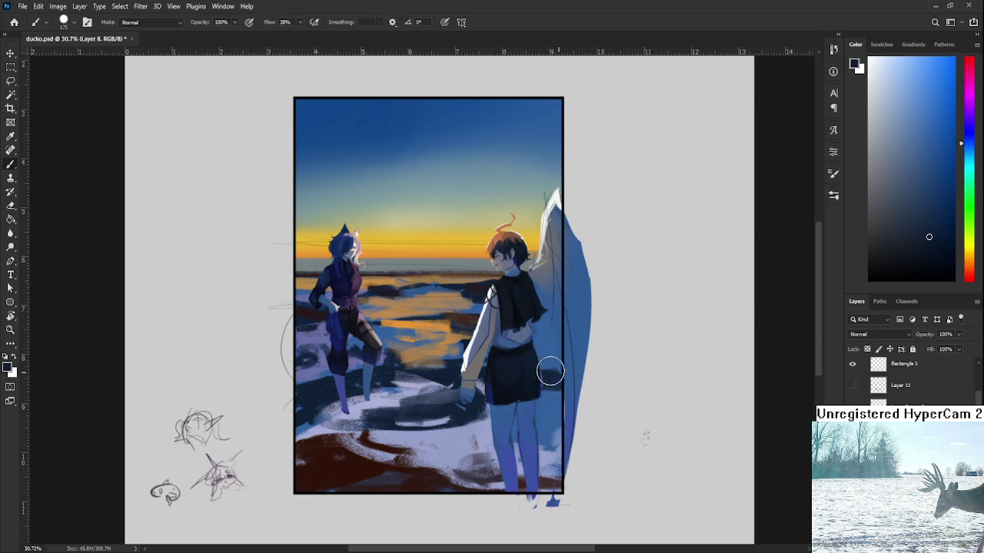
# Sample red-brown, tan-brown and dark navy tones from the boy's back and shoulder
pyautogui.keyDown('alt'); pyautogui.click(463, 324); pyautogui.keyUp('alt')
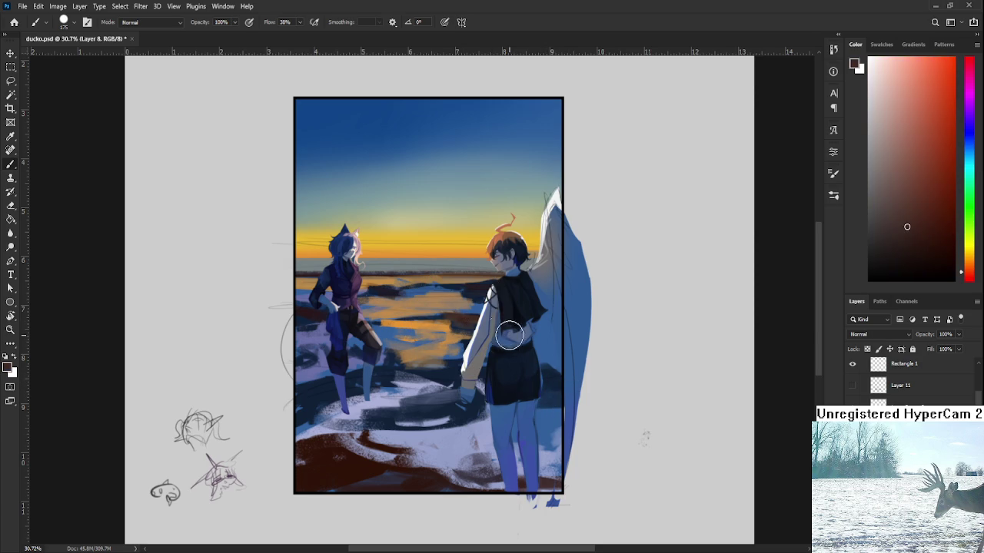
pyautogui.keyDown('alt'); pyautogui.click(513, 298); pyautogui.keyUp('alt')
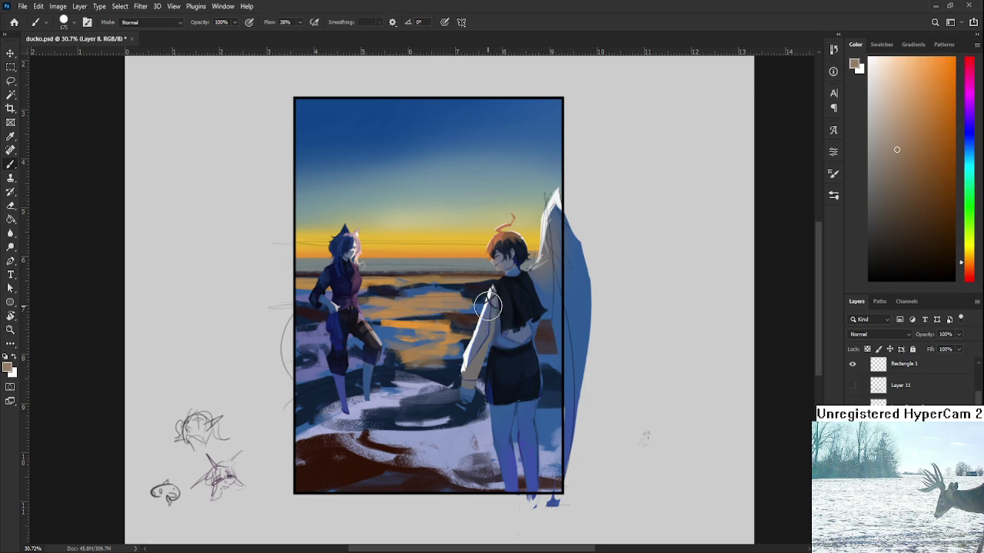
pyautogui.keyDown('alt'); pyautogui.click(478, 290); pyautogui.keyUp('alt')
pyautogui.keyDown('alt'); pyautogui.click(487, 294); pyautogui.keyUp('alt')
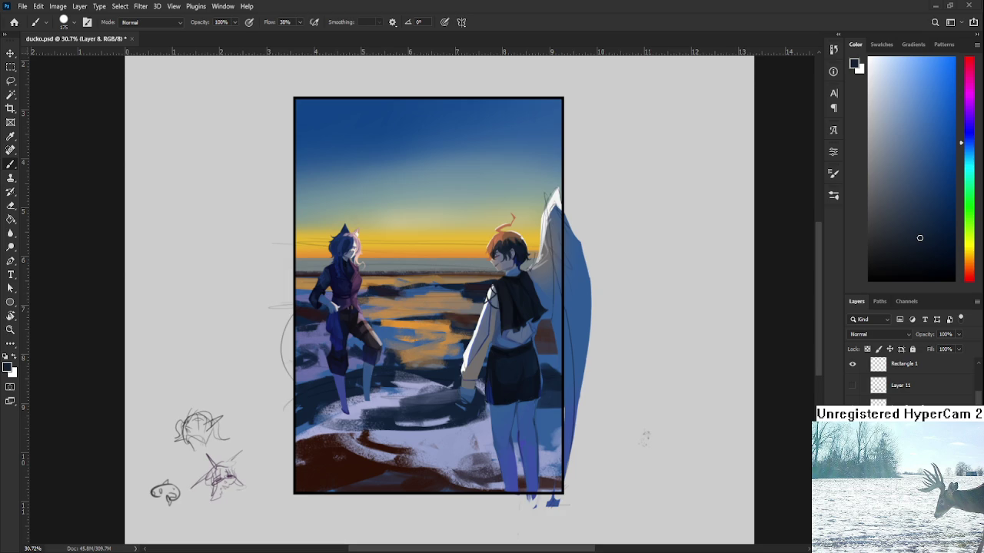
pyautogui.moveTo(558, 416); pyautogui.dragTo(564, 414)
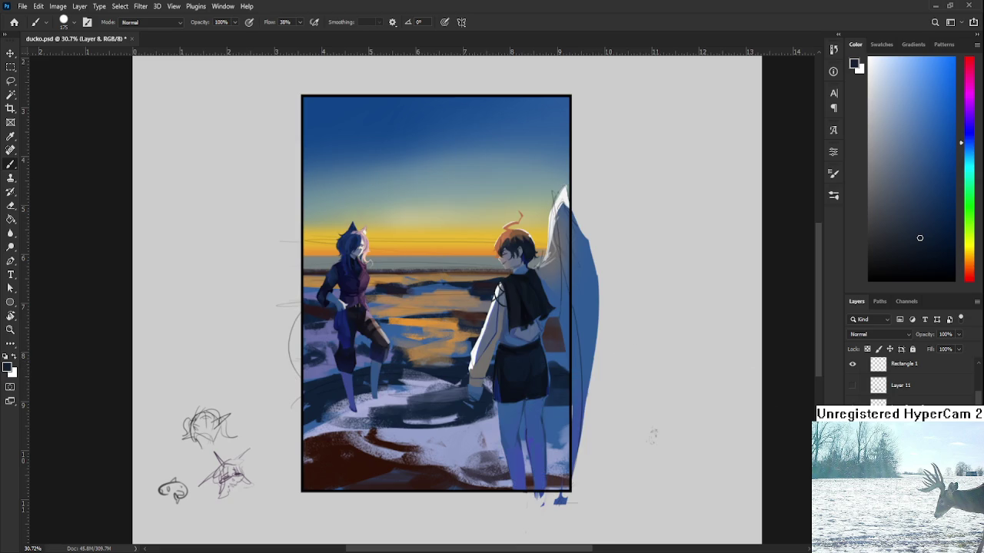
pyautogui.click(907, 402)
pyautogui.press('e')
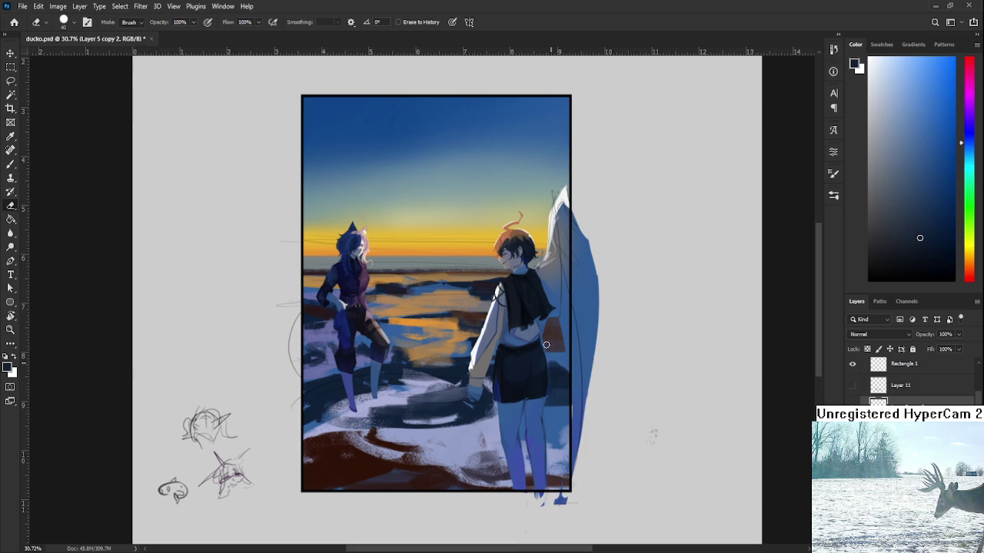
# Zoom in on the boy's cape and back where they meet the wing
pyautogui.scroll(2, 551, 361)
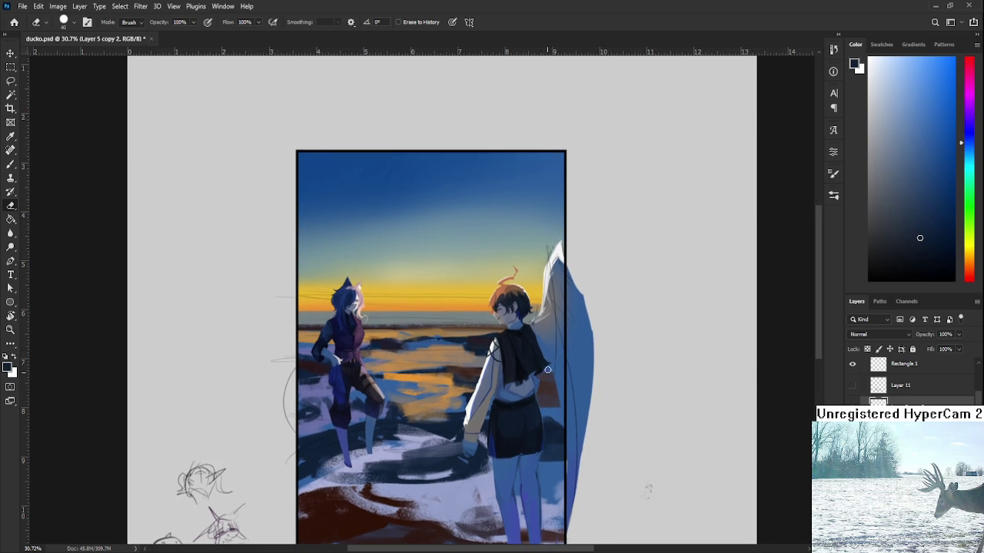
pyautogui.scroll(3, 503, 359)
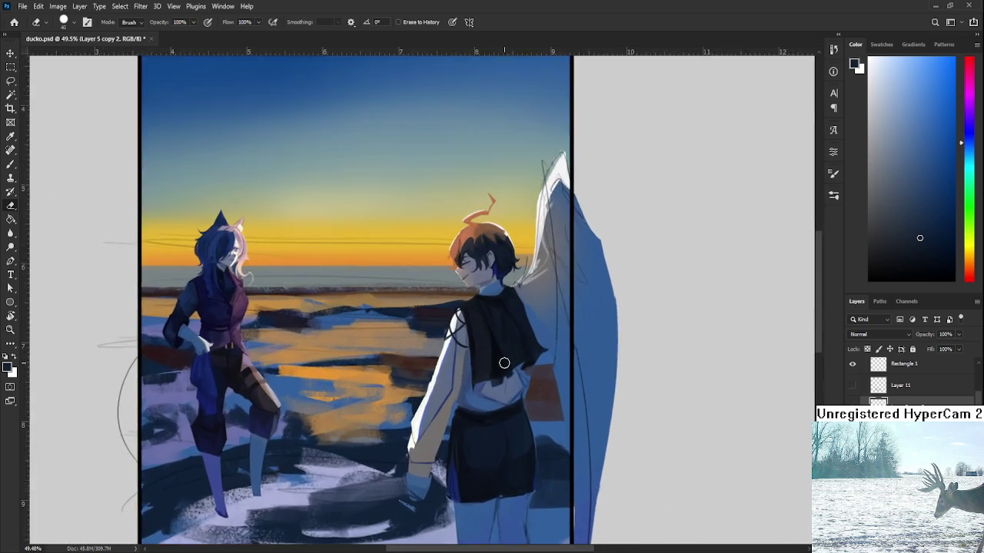
pyautogui.scroll(2, 518, 358)
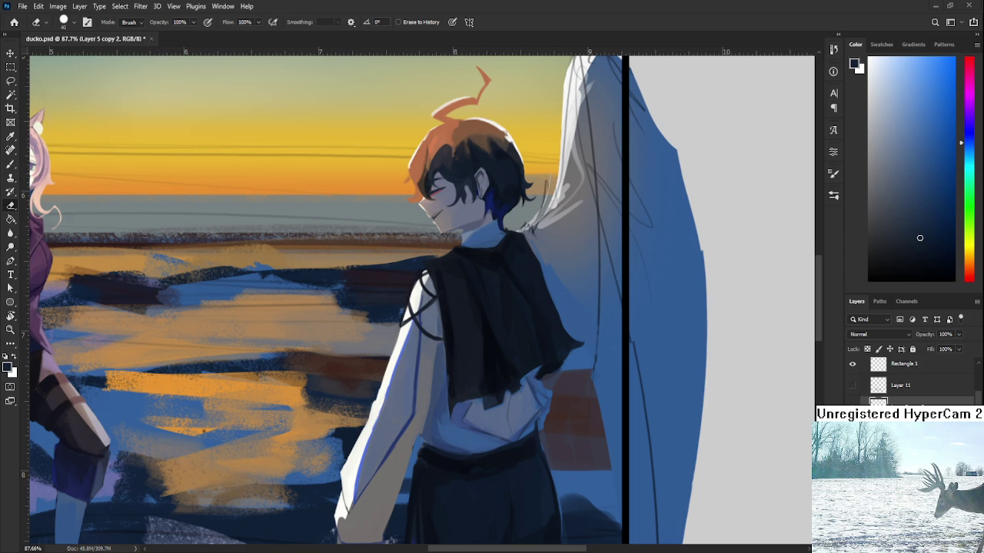
pyautogui.scroll(-3, 292, 394)
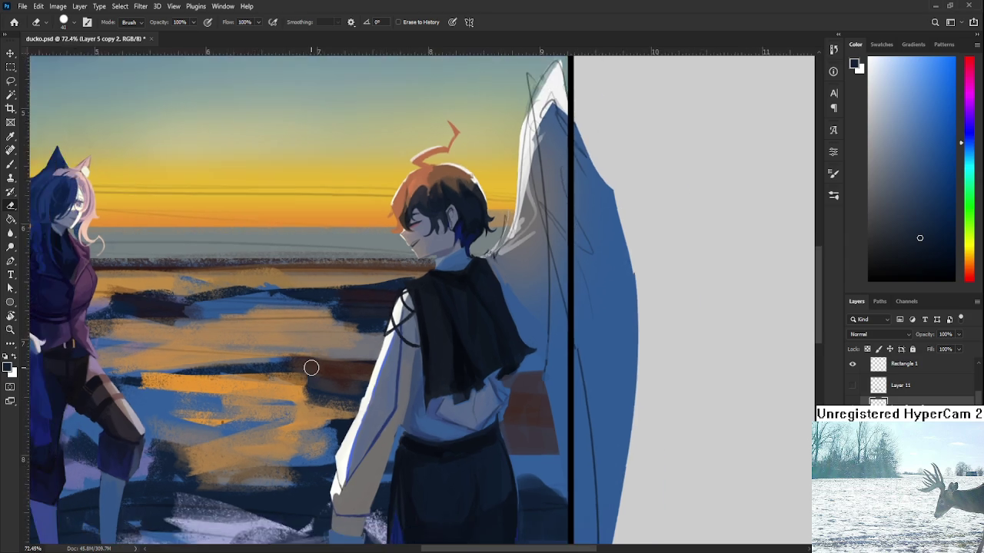
pyautogui.scroll(2, 307, 369)
pyautogui.scroll(-1, 452, 400)
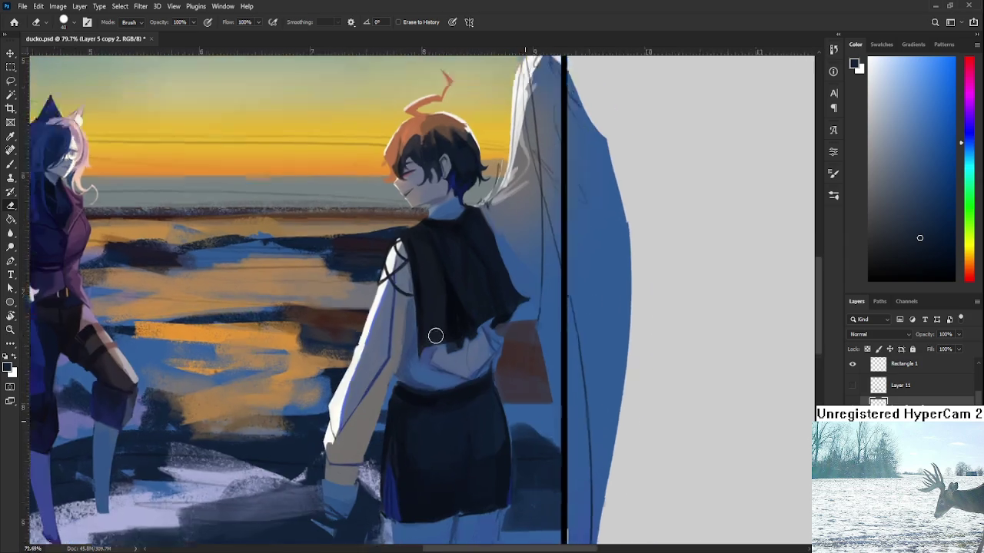
pyautogui.scroll(-2, 435, 336)
pyautogui.scroll(-2, 463, 389)
pyautogui.moveTo(494, 465); pyautogui.dragTo(473, 490)
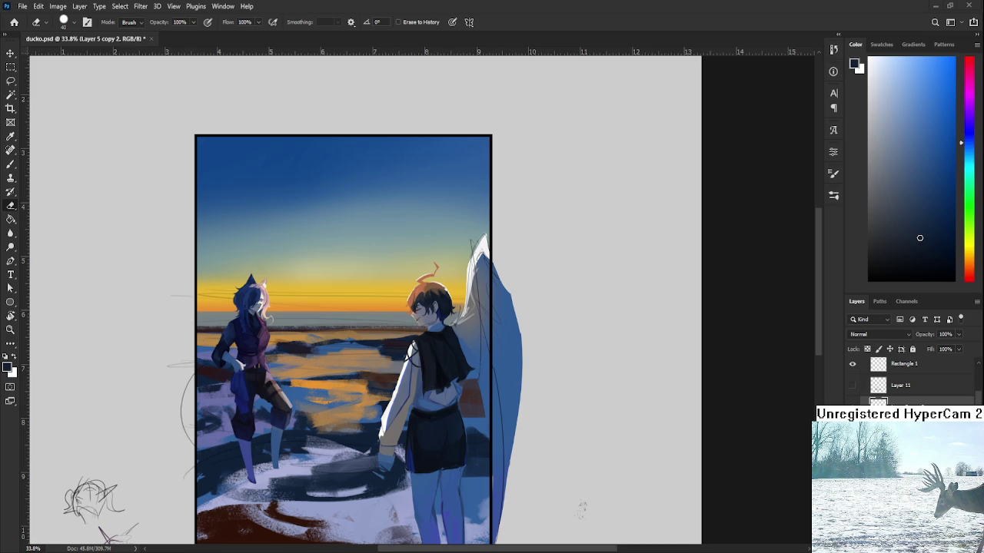
pyautogui.scroll(-2, 573, 468)
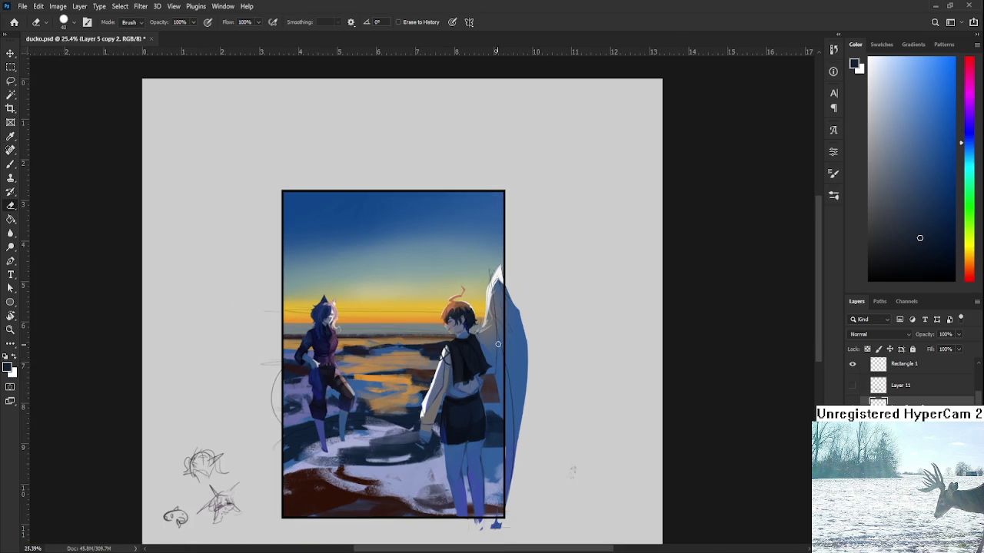
pyautogui.scroll(4, 484, 350)
pyautogui.scroll(2, 483, 348)
pyautogui.scroll(2, 461, 430)
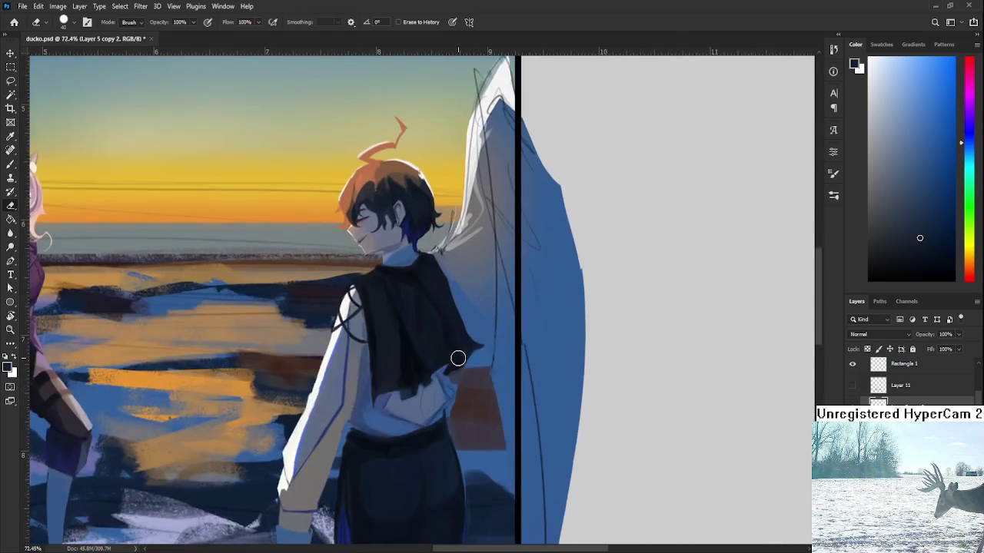
pyautogui.scroll(-3, 458, 358)
pyautogui.scroll(-1, 458, 359)
pyautogui.scroll(-1, 458, 358)
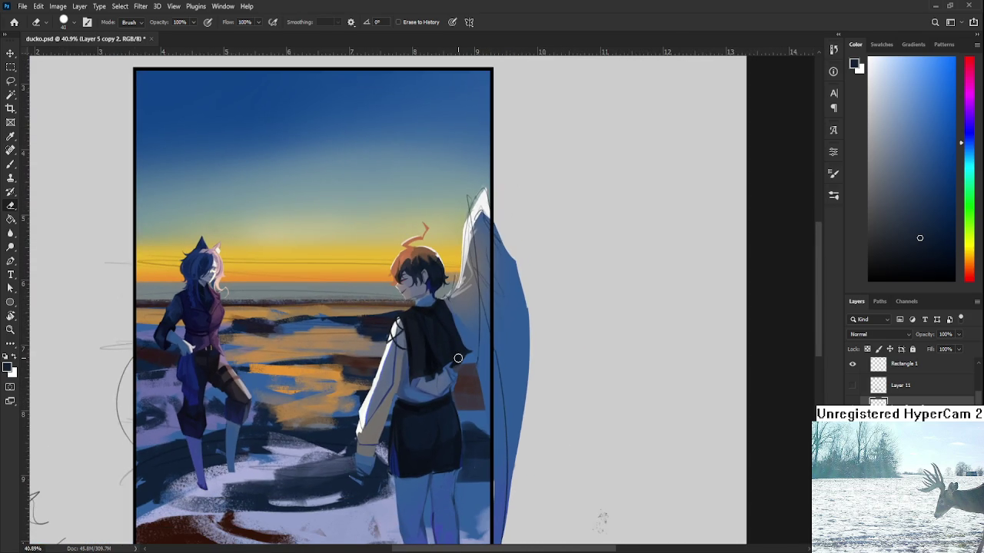
pyautogui.scroll(1, 458, 358)
pyautogui.scroll(-2, 458, 358)
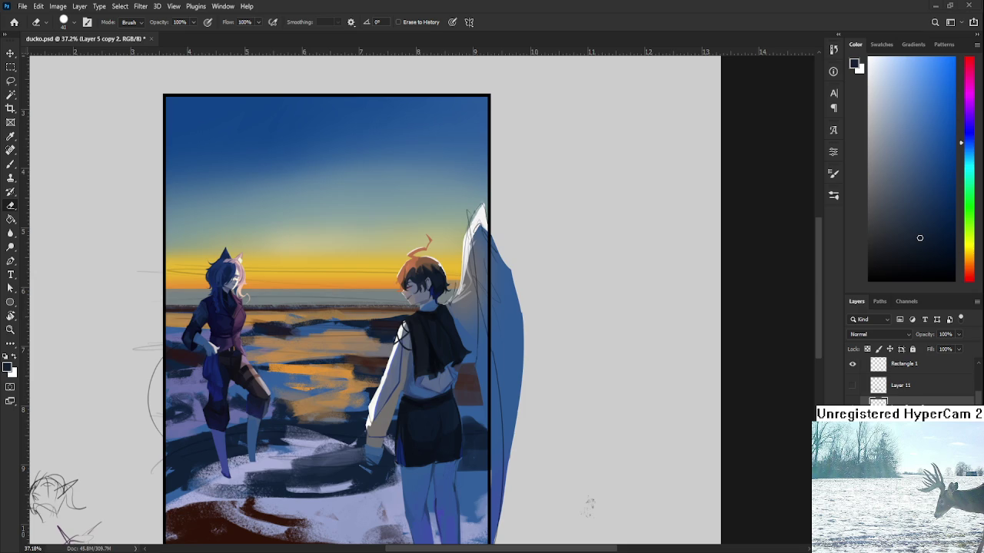
pyautogui.scroll(3, 507, 277)
pyautogui.press('b')
# Shrink the brush and paint lighter strokes on the shirt beside the cape
pyautogui.keyDown('alt'); pyautogui.click(445, 321); pyautogui.keyUp('alt')
pyautogui.press('[')
pyautogui.press('[')
pyautogui.press('[')
pyautogui.moveTo(452, 338)
pyautogui.mouseDown()
pyautogui.moveTo(465, 376)
pyautogui.moveTo(444, 326)
pyautogui.moveTo(463, 343)
pyautogui.moveTo(465, 375)
pyautogui.mouseUp()
pyautogui.press('e')
pyautogui.press('b')
# Sample lighter blue and grey tones from the wing and cape edge
pyautogui.keyDown('alt'); pyautogui.click(470, 353); pyautogui.keyUp('alt')
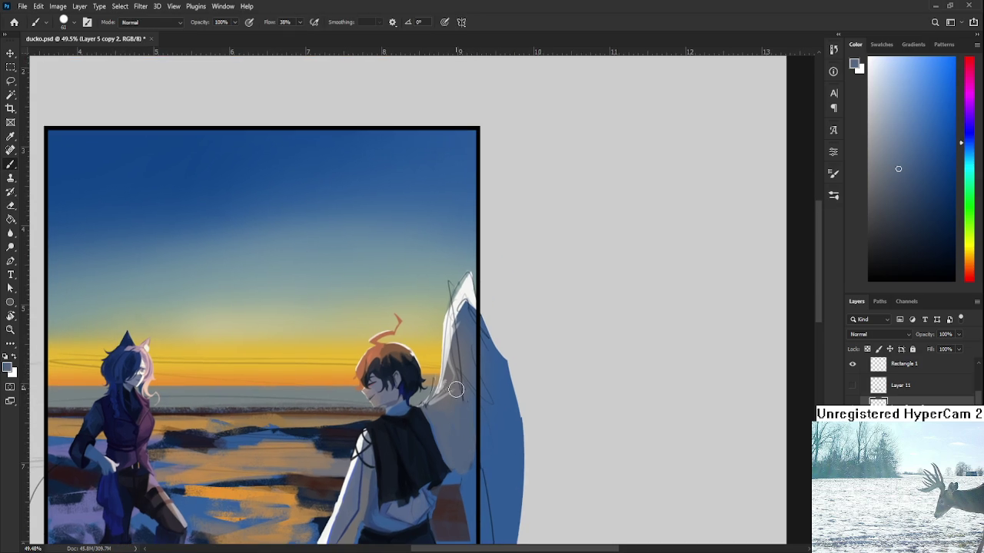
pyautogui.moveTo(466, 315); pyautogui.dragTo(457, 395)
pyautogui.keyDown('alt'); pyautogui.click(455, 387); pyautogui.keyUp('alt')
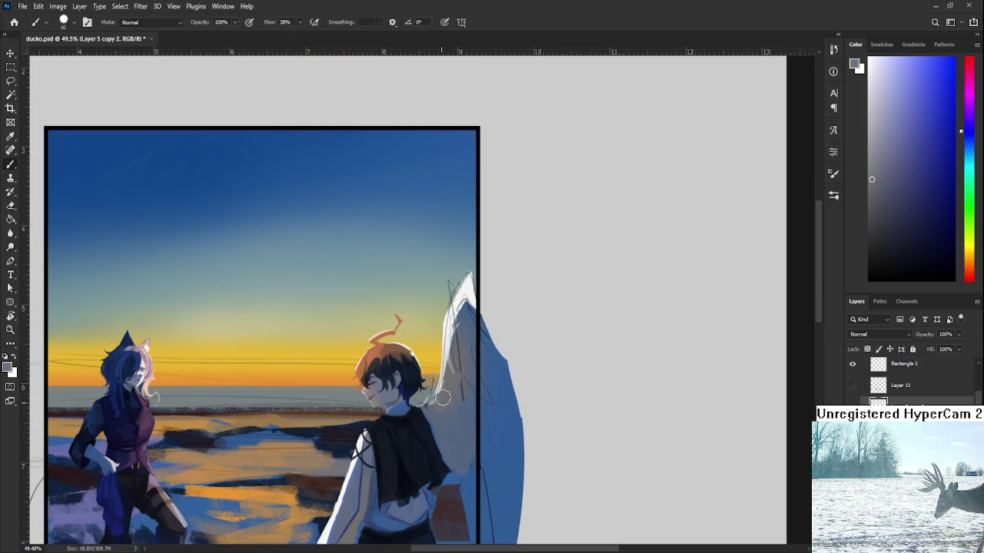
pyautogui.keyDown('alt'); pyautogui.click(466, 338); pyautogui.keyUp('alt')
pyautogui.keyDown('alt'); pyautogui.click(475, 379); pyautogui.keyUp('alt')
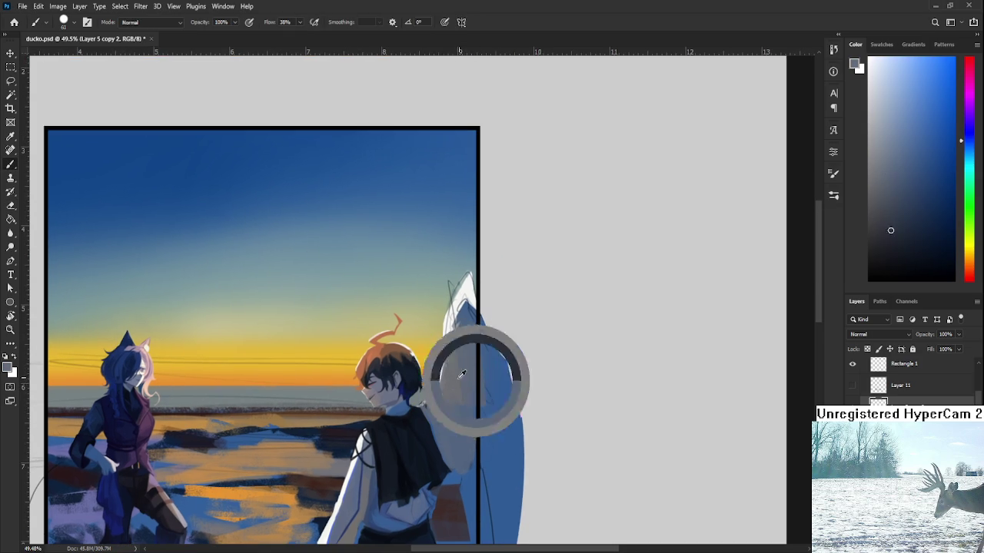
pyautogui.keyDown('alt'); pyautogui.click(474, 340); pyautogui.keyUp('alt')
pyautogui.keyDown('alt'); pyautogui.click(462, 393); pyautogui.keyUp('alt')
# Resample the cape edge and settle on a dark navy from the cape
pyautogui.keyDown('alt'); pyautogui.click(452, 428); pyautogui.keyUp('alt')
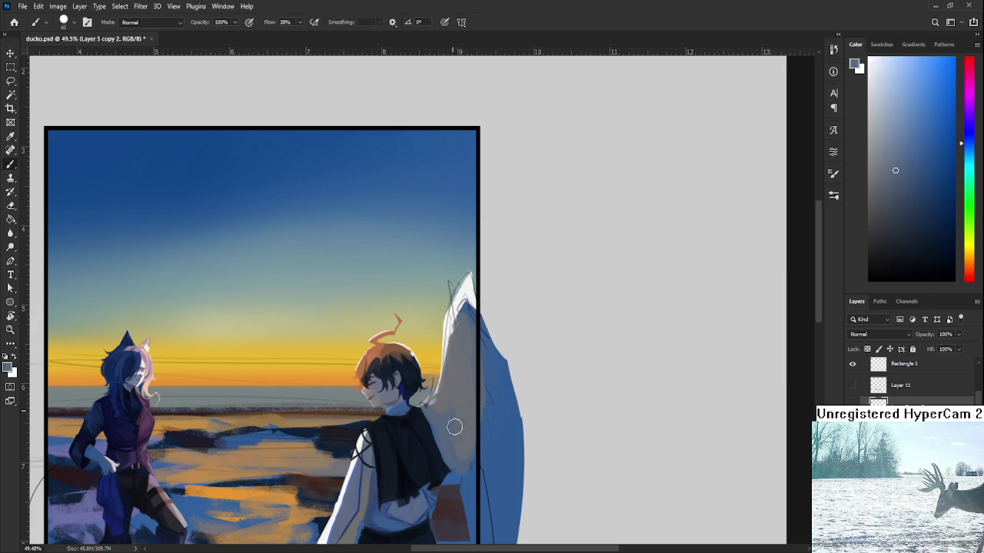
pyautogui.keyDown('alt'); pyautogui.click(469, 384); pyautogui.keyUp('alt')
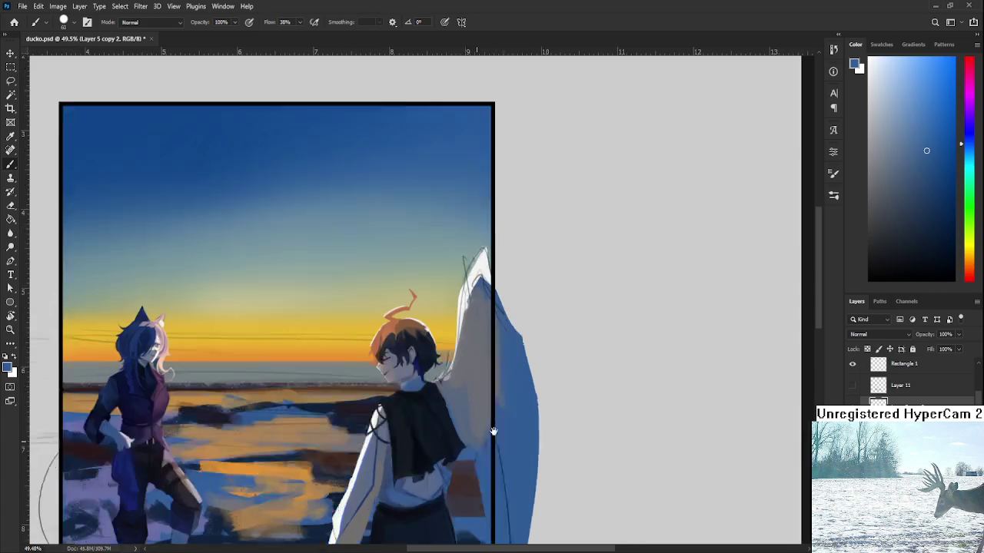
pyautogui.hscroll(-5, 492, 431)
pyautogui.hscroll(-2, 604, 402)
pyautogui.keyDown('alt'); pyautogui.click(478, 401); pyautogui.keyUp('alt')
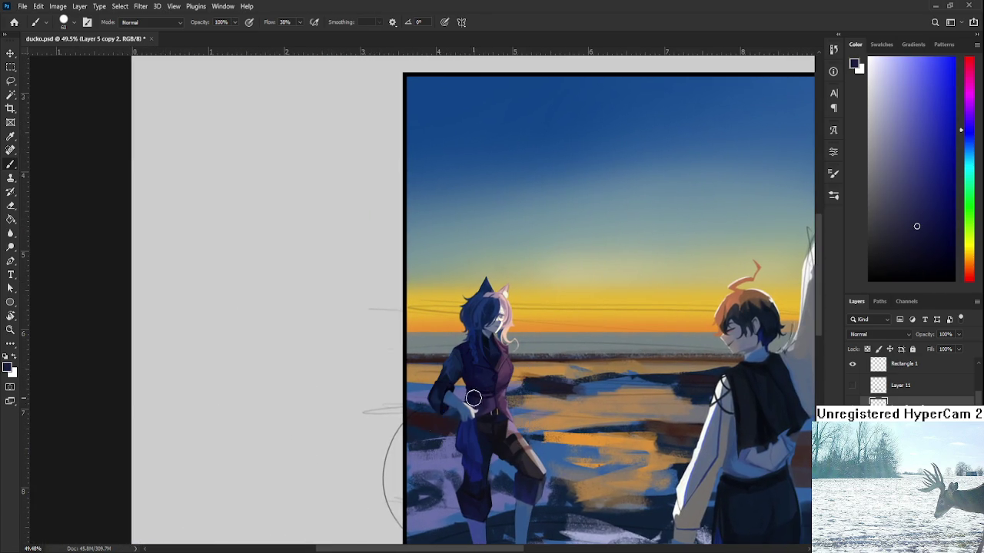
# Paint a dark purple tail curving out left of the girl on Layer 12
pyautogui.scroll(5, 461, 388)
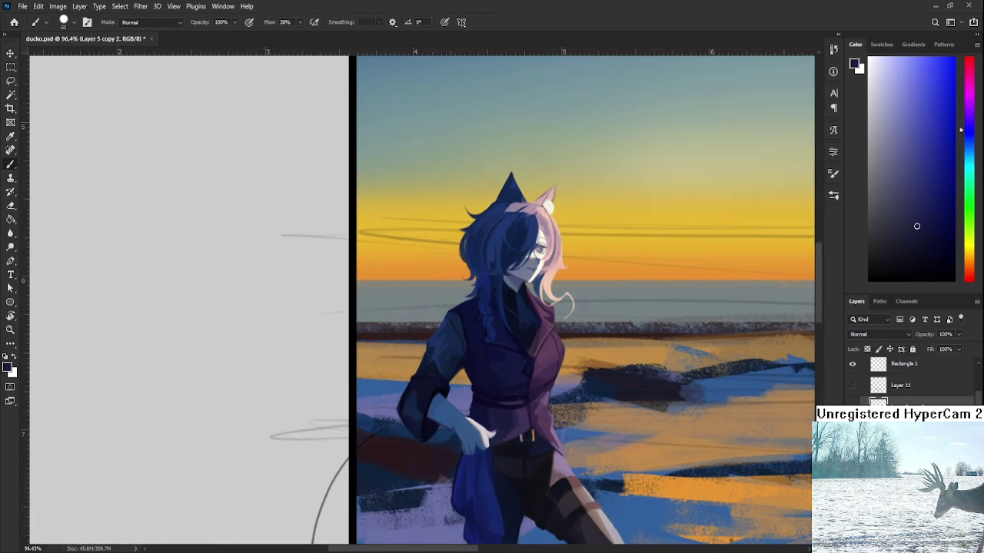
pyautogui.scroll(-2, 468, 391)
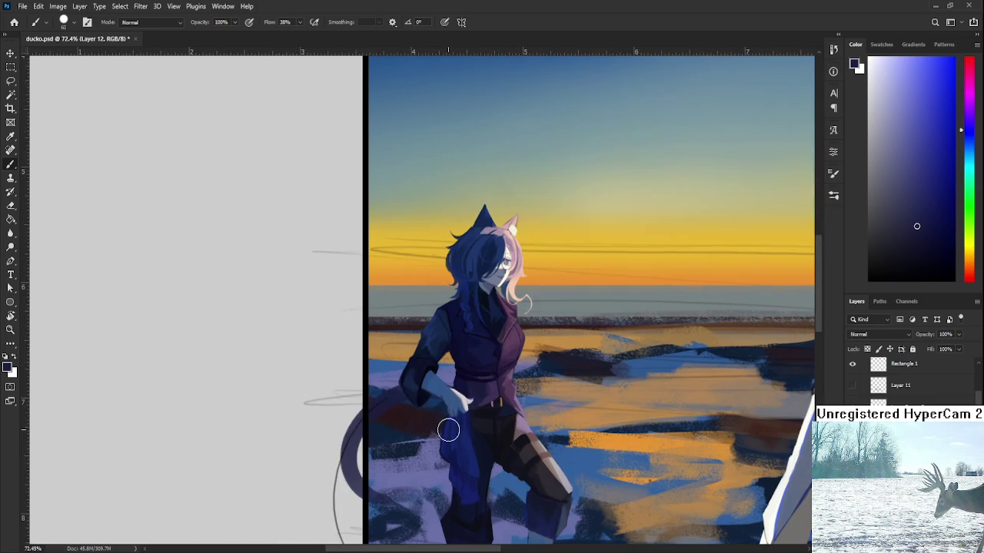
pyautogui.moveTo(483, 446); pyautogui.dragTo(451, 424)
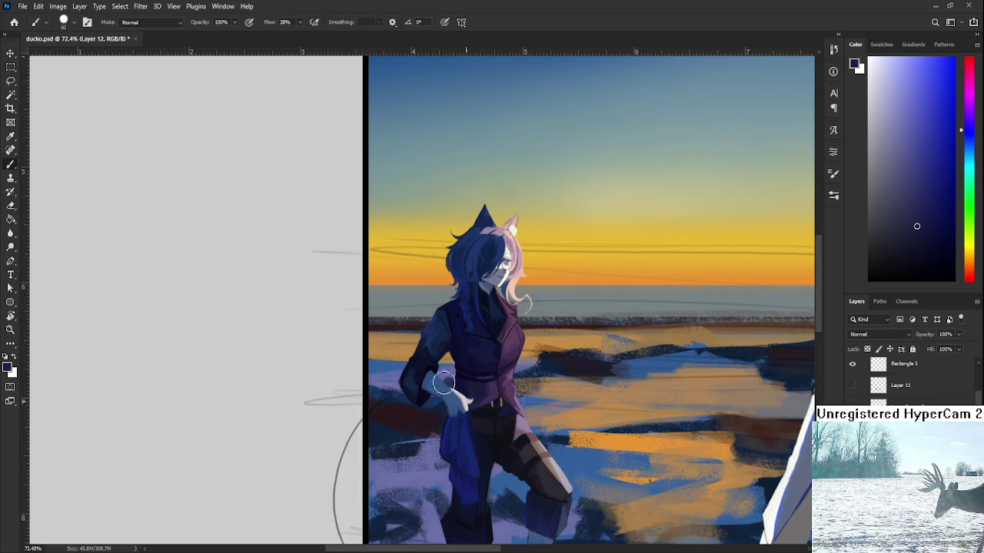
pyautogui.moveTo(408, 509)
pyautogui.mouseDown()
pyautogui.moveTo(427, 480)
pyautogui.moveTo(403, 483)
pyautogui.moveTo(415, 444)
pyautogui.moveTo(408, 410)
pyautogui.moveTo(369, 438)
pyautogui.moveTo(351, 462)
pyautogui.moveTo(380, 492)
pyautogui.moveTo(408, 492)
pyautogui.moveTo(425, 462)
pyautogui.moveTo(442, 468)
pyautogui.mouseUp()
# Erase parts of the tail, then extend and darken its left edge
pyautogui.press('e')
pyautogui.scroll(-1, 442, 468)
pyautogui.scroll(-3, 506, 317)
pyautogui.scroll(2, 504, 328)
pyautogui.scroll(1, 505, 328)
pyautogui.press('b')
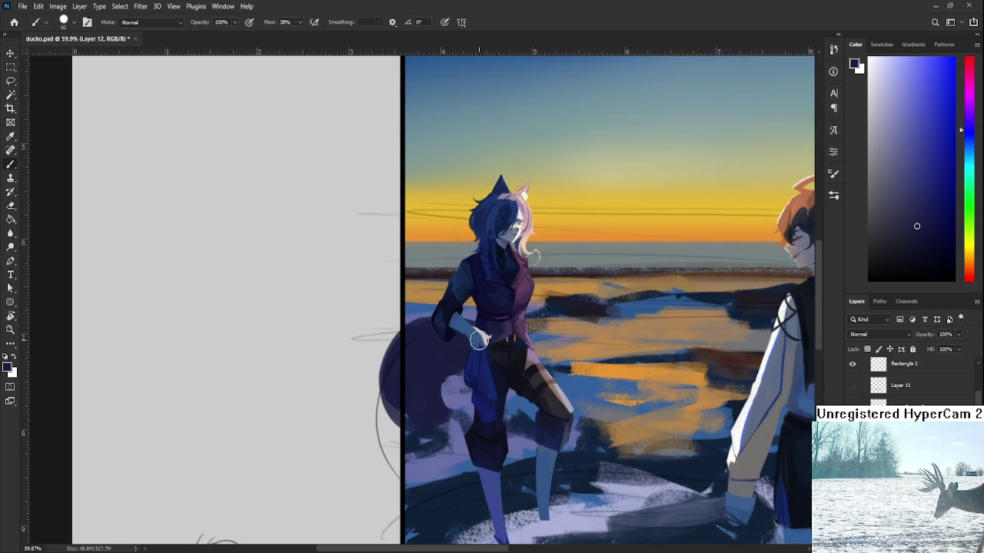
pyautogui.moveTo(386, 373); pyautogui.dragTo(381, 411)
# Alternate Brush and Eraser to refine the tail's edges
pyautogui.press('e')
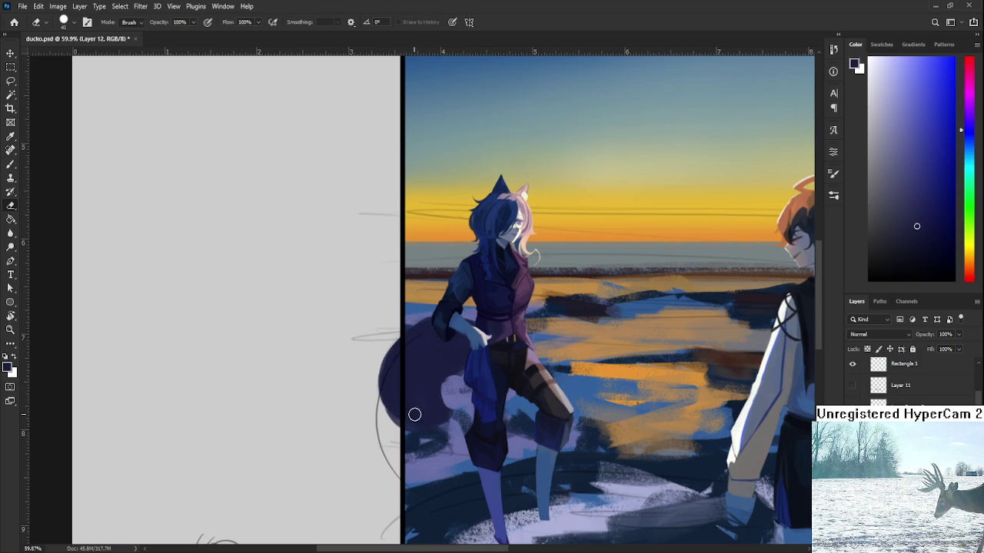
pyautogui.press('b')
pyautogui.press('e')
pyautogui.press('b')
pyautogui.press('e')
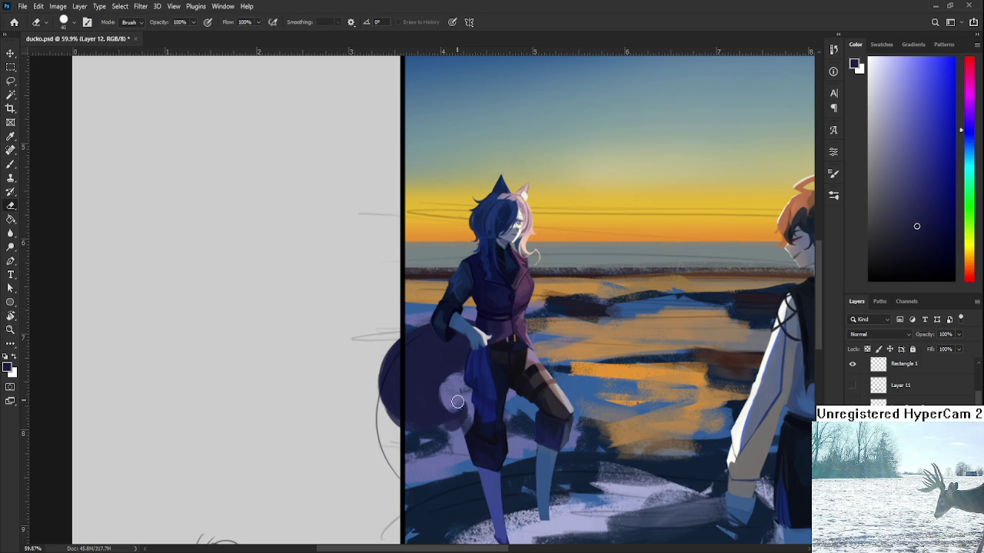
pyautogui.press('b')
pyautogui.press('e')
pyautogui.press('b')
pyautogui.press('e')
# Pan and zoom the view to show both characters
pyautogui.moveTo(422, 464); pyautogui.dragTo(386, 472)
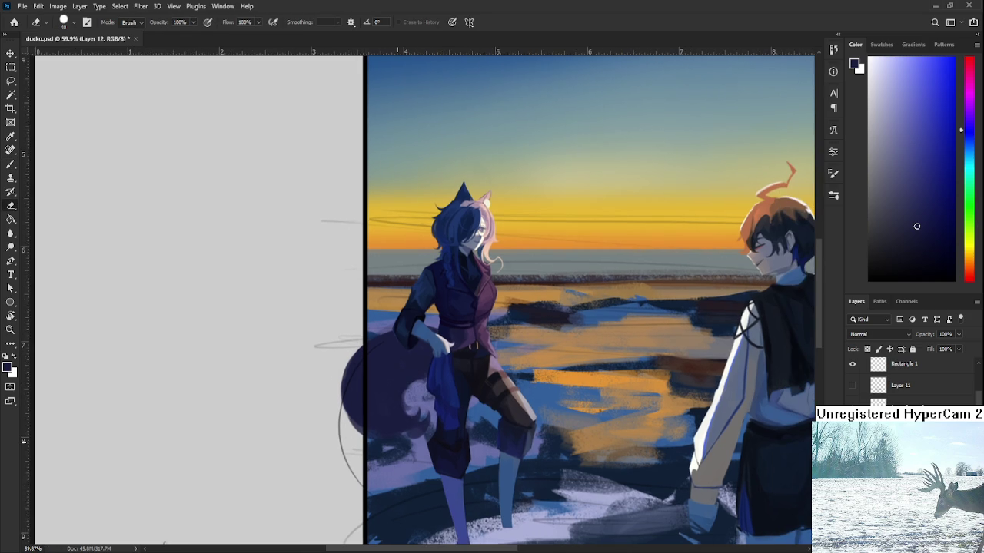
pyautogui.keyDown('alt'); pyautogui.scroll(-5, 467, 372); pyautogui.keyUp('alt')
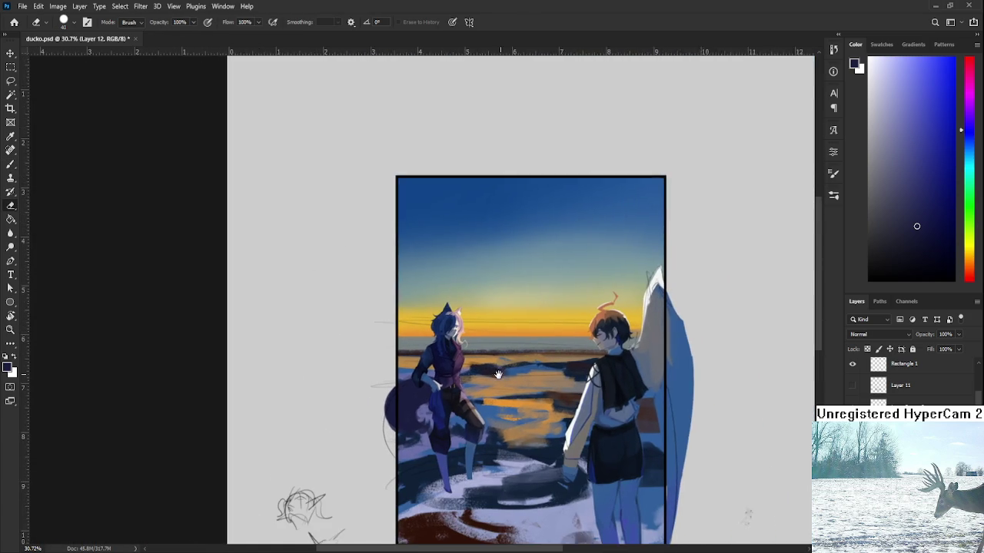
pyautogui.keyDown('alt'); pyautogui.scroll(2, 468, 372); pyautogui.keyUp('alt')
pyautogui.keyDown('alt'); pyautogui.scroll(1, 467, 372); pyautogui.keyUp('alt')
pyautogui.keyDown('alt'); pyautogui.scroll(1, 467, 372); pyautogui.keyUp('alt')
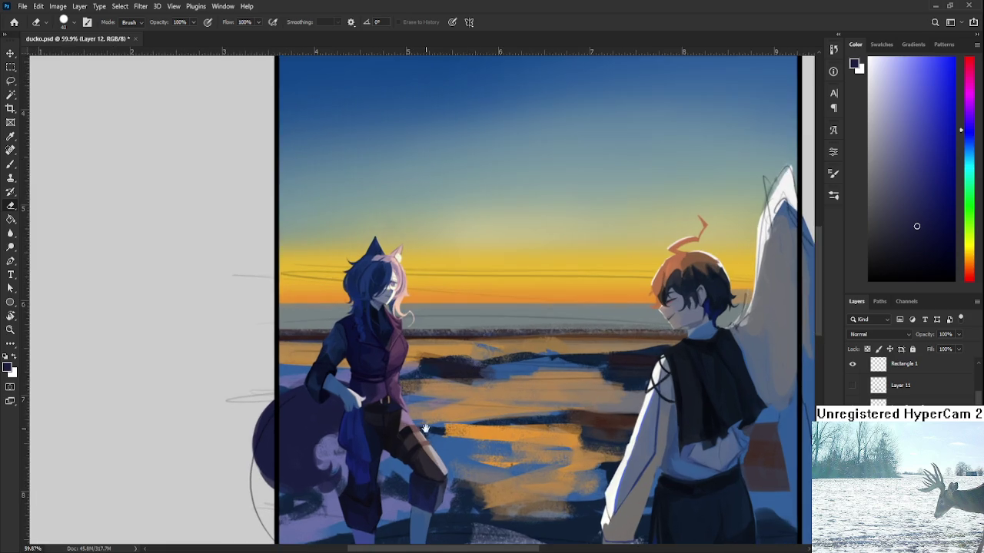
pyautogui.keyDown('alt'); pyautogui.scroll(1, 377, 269); pyautogui.keyUp('alt')
pyautogui.keyDown('alt'); pyautogui.scroll(1, 377, 268); pyautogui.keyUp('alt')
pyautogui.keyDown('alt'); pyautogui.scroll(1, 377, 268); pyautogui.keyUp('alt')
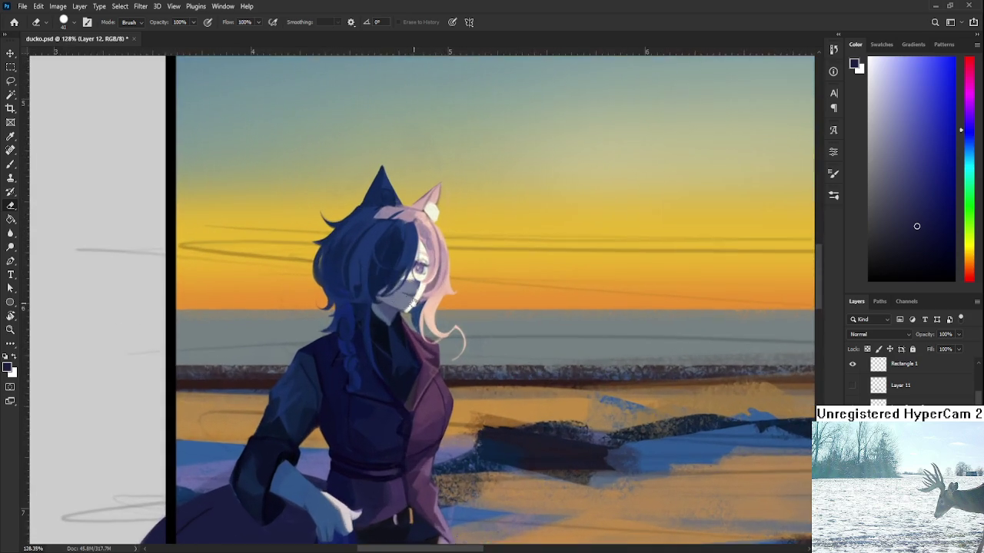
pyautogui.keyDown('alt'); pyautogui.scroll(1, 377, 269); pyautogui.keyUp('alt')
pyautogui.keyDown('alt'); pyautogui.scroll(-4, 538, 421); pyautogui.keyUp('alt')
pyautogui.keyDown('alt'); pyautogui.scroll(-3, 533, 431); pyautogui.keyUp('alt')
pyautogui.keyDown('alt'); pyautogui.scroll(-2, 527, 440); pyautogui.keyUp('alt')
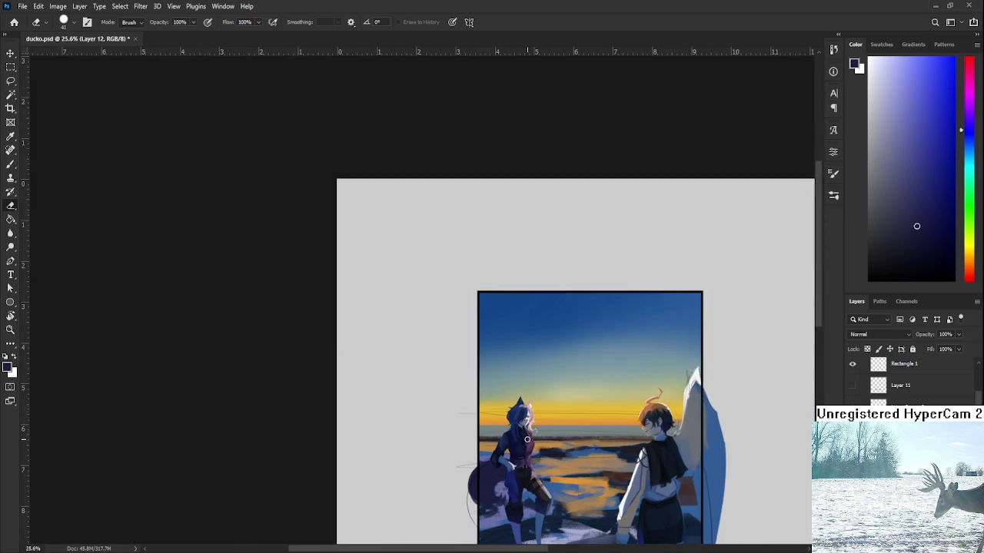
pyautogui.keyDown('alt'); pyautogui.scroll(2, 395, 308); pyautogui.keyUp('alt')
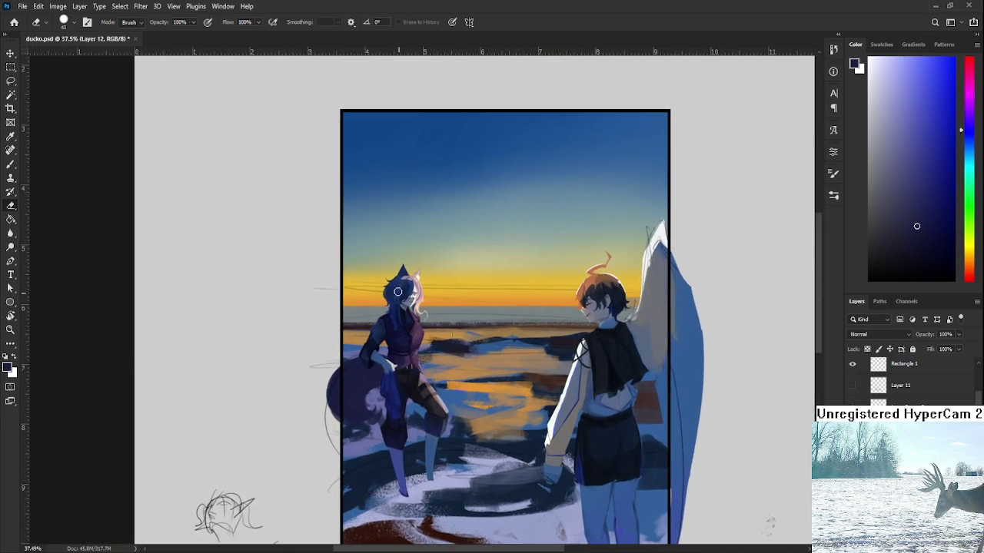
pyautogui.keyDown('alt'); pyautogui.scroll(2, 392, 281); pyautogui.keyUp('alt')
pyautogui.keyDown('alt'); pyautogui.scroll(2, 392, 281); pyautogui.keyUp('alt')
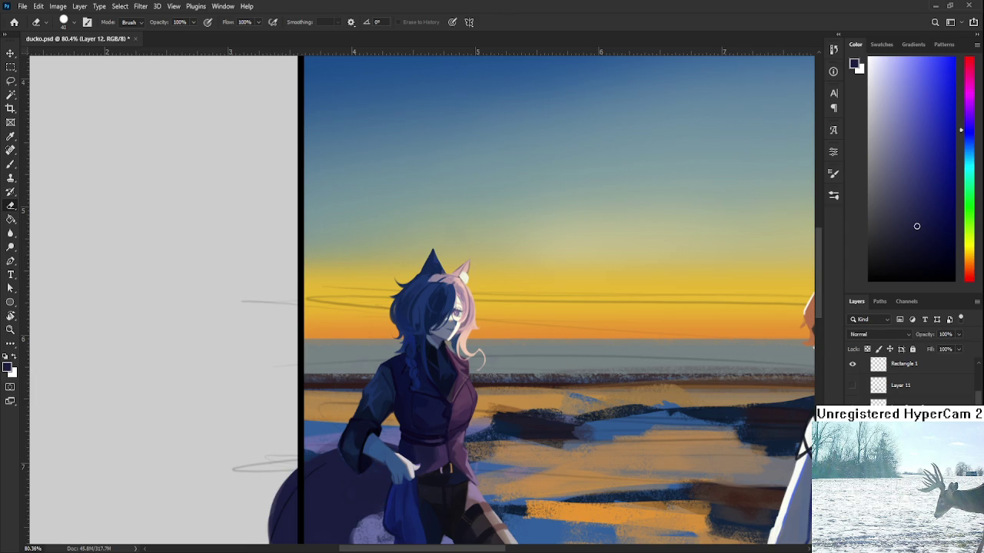
# Make the Layer 5 copy 2 layer the active layer
pyautogui.keyDown('ctrl'); pyautogui.click(608, 380); pyautogui.keyUp('ctrl')
pyautogui.keyDown('alt'); pyautogui.scroll(-1, 420, 312); pyautogui.keyUp('alt')
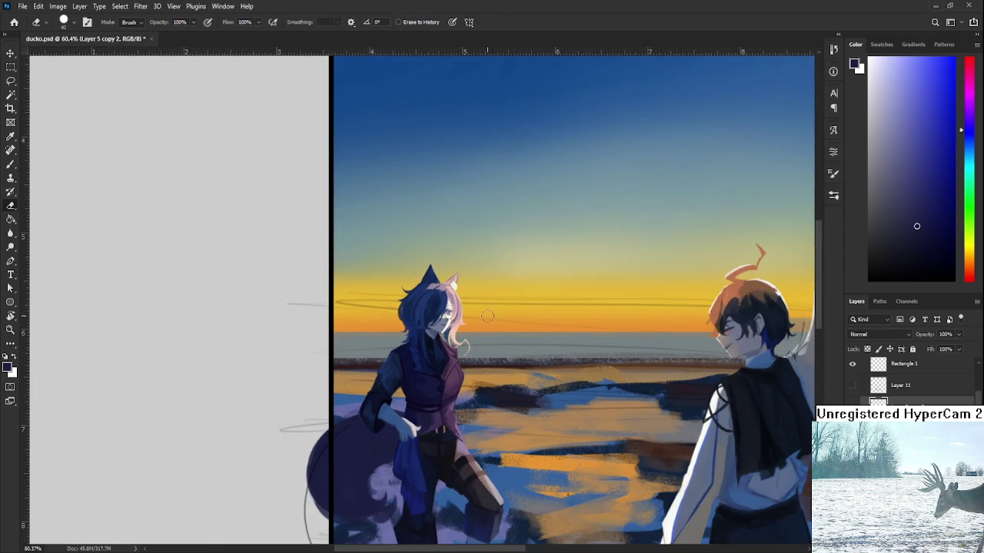
pyautogui.keyDown('alt'); pyautogui.scroll(3, 499, 315); pyautogui.keyUp('alt')
# Lasso-select the girl's head and hair
pyautogui.press('l')
pyautogui.moveTo(293, 353)
pyautogui.mouseDown()
pyautogui.moveTo(410, 376)
pyautogui.moveTo(358, 344)
pyautogui.moveTo(324, 351)
pyautogui.mouseUp()
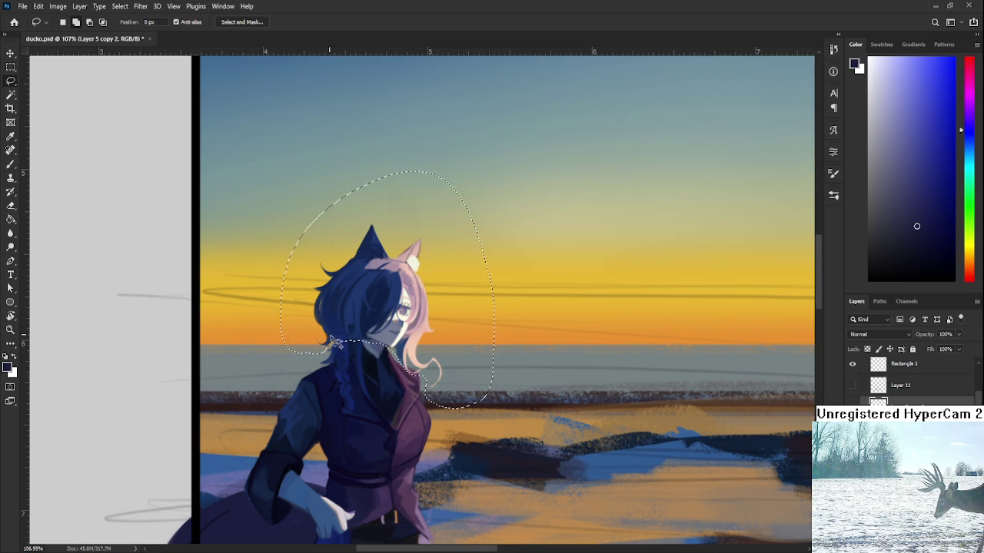
pyautogui.scroll(2, 362, 338)
# Free-transform the head, narrowing it from the right and nudging it right
pyautogui.hotkey('ctrl', 't')
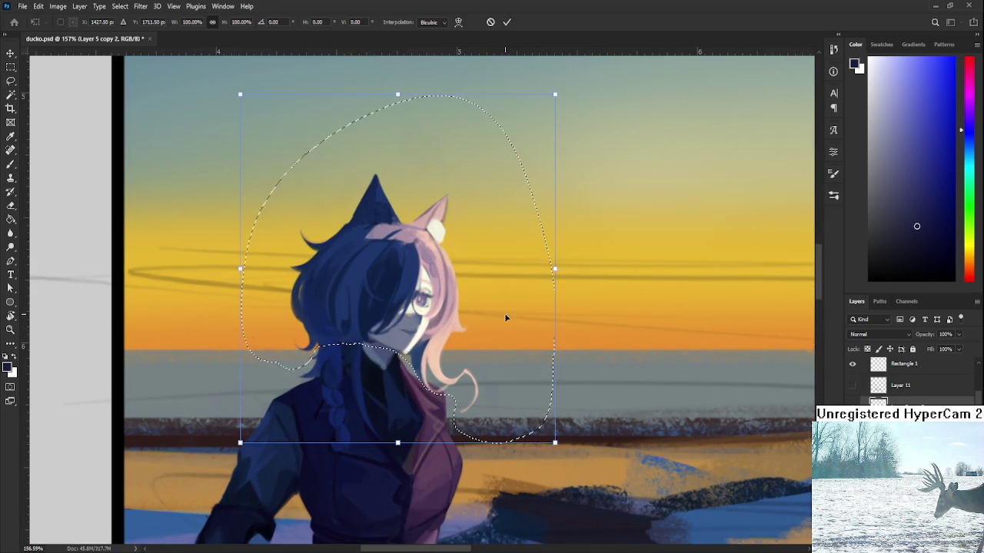
pyautogui.moveTo(554, 268); pyautogui.dragTo(545, 265)
pyautogui.moveTo(484, 281); pyautogui.dragTo(487, 281)
pyautogui.scroll(-2, 490, 287)
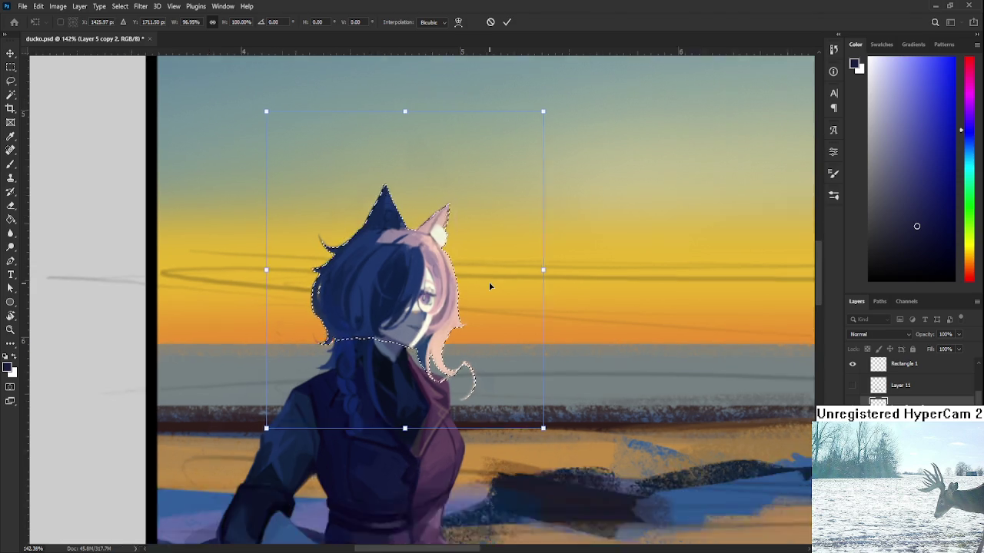
pyautogui.scroll(-2, 489, 287)
# Narrow the head from the left, shrink and lift it to about 93% width, and apply
pyautogui.moveTo(364, 274); pyautogui.dragTo(368, 274)
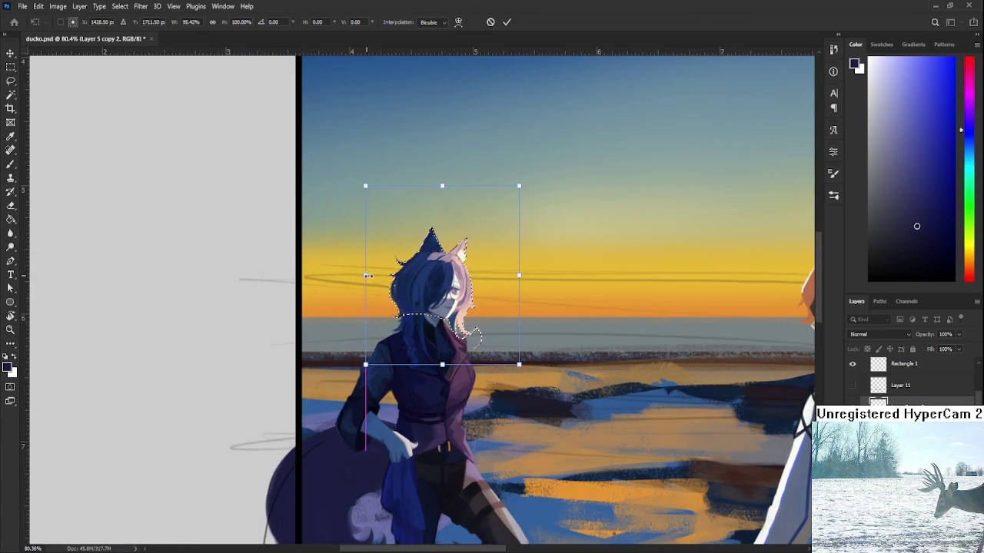
pyautogui.scroll(2, 382, 282)
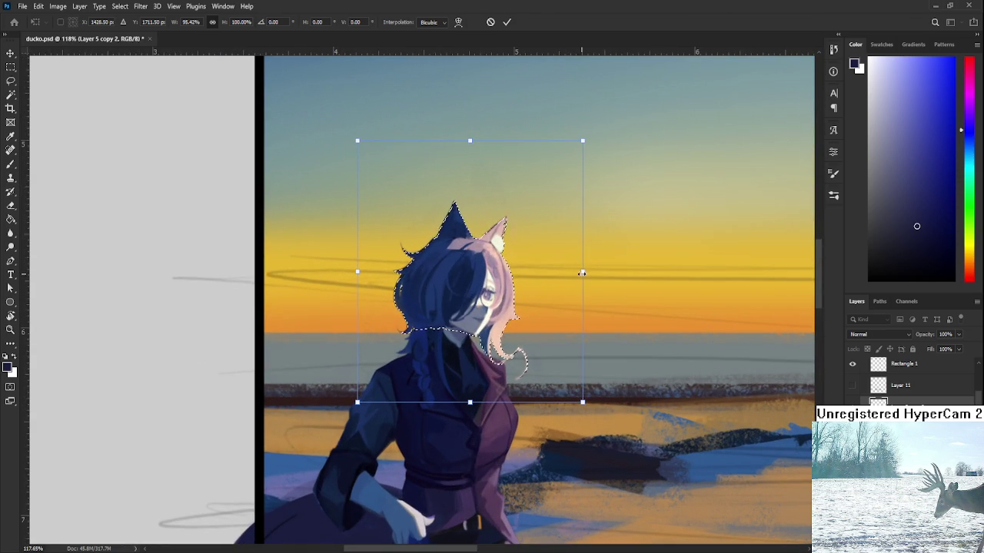
pyautogui.moveTo(568, 279)
pyautogui.mouseDown()
pyautogui.moveTo(542, 270)
pyautogui.moveTo(550, 263)
pyautogui.moveTo(543, 271)
pyautogui.mouseUp()
pyautogui.press('Return')
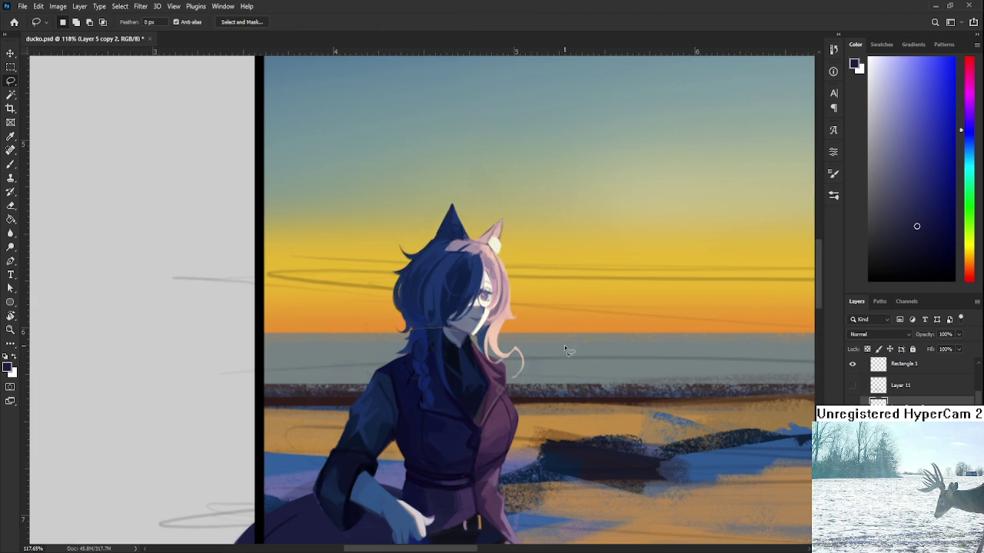
pyautogui.scroll(-2, 564, 346)
pyautogui.scroll(-2, 544, 340)
pyautogui.scroll(-3, 537, 336)
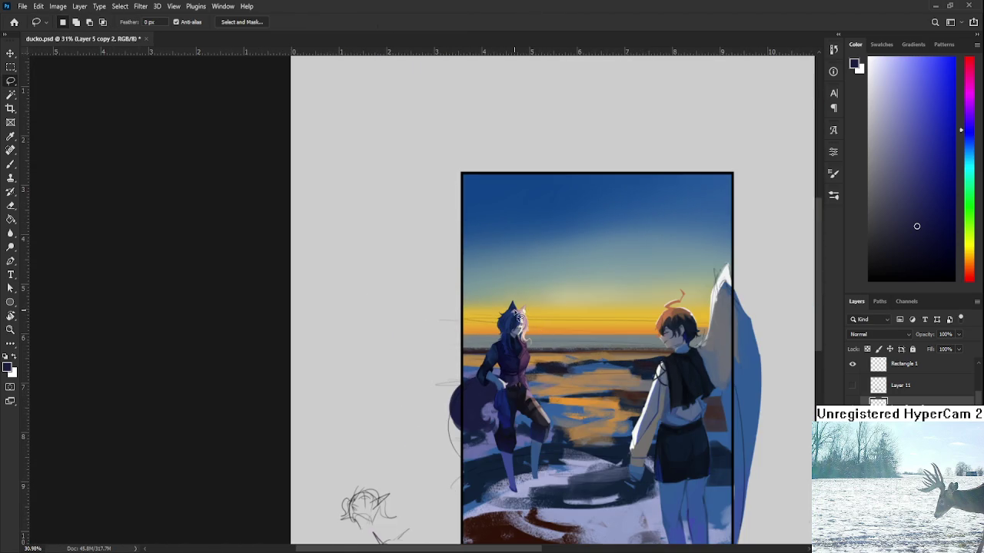
pyautogui.scroll(2, 538, 333)
pyautogui.scroll(4, 547, 332)
pyautogui.scroll(3, 562, 331)
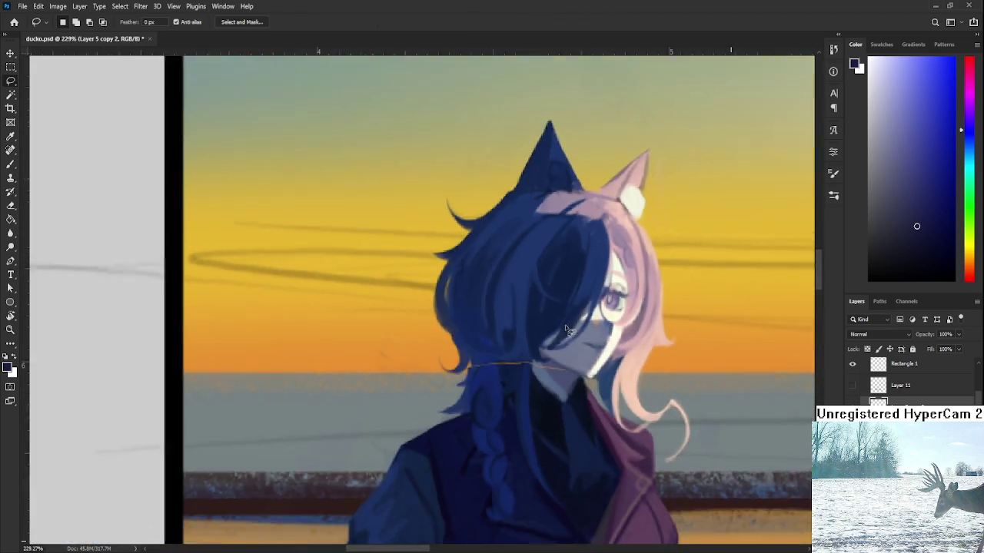
# Set up a smaller brush loaded with the girl's hair colour
pyautogui.scroll(2, 492, 346)
pyautogui.press('b')
pyautogui.keyDown('alt'); pyautogui.click(475, 326); pyautogui.keyUp('alt')
pyautogui.press('[')
pyautogui.press('[')
pyautogui.press('[')
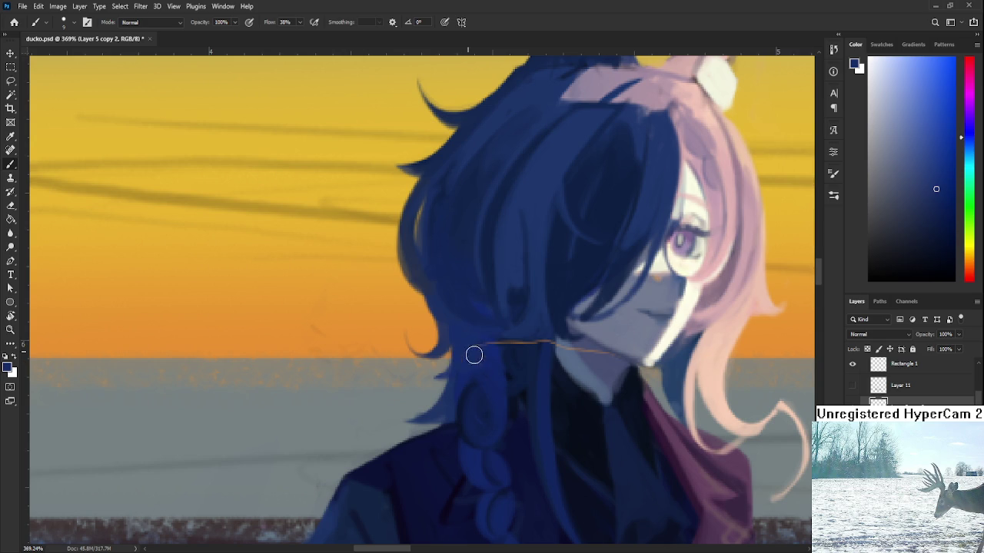
# Paint over the orange neck seam with sampled hair blues, neck grey and clothing navy
pyautogui.keyDown('alt'); pyautogui.click(509, 333); pyautogui.keyUp('alt')
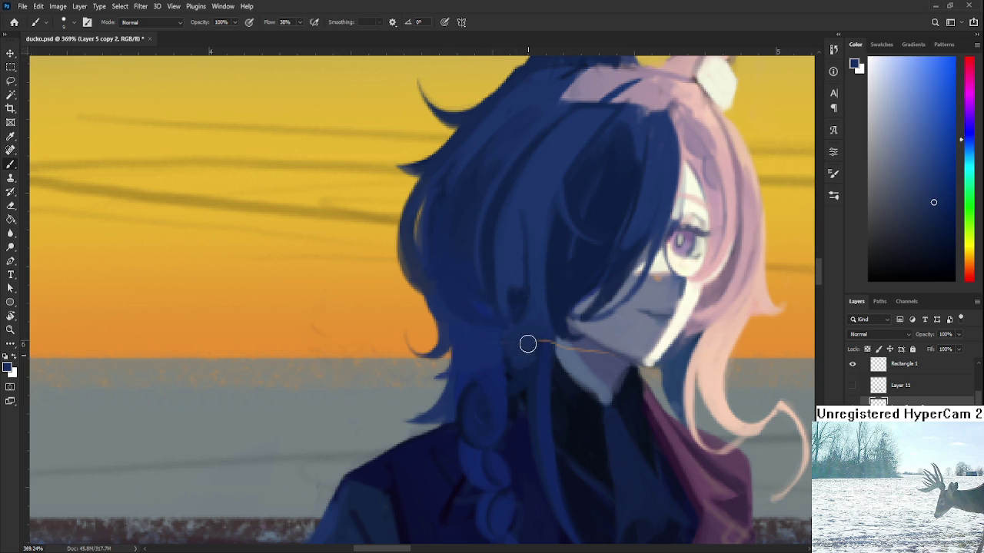
pyautogui.keyDown('alt'); pyautogui.click(527, 343); pyautogui.keyUp('alt')
pyautogui.keyDown('alt'); pyautogui.click(546, 332); pyautogui.keyUp('alt')
pyautogui.keyDown('alt'); pyautogui.click(572, 355); pyautogui.keyUp('alt')
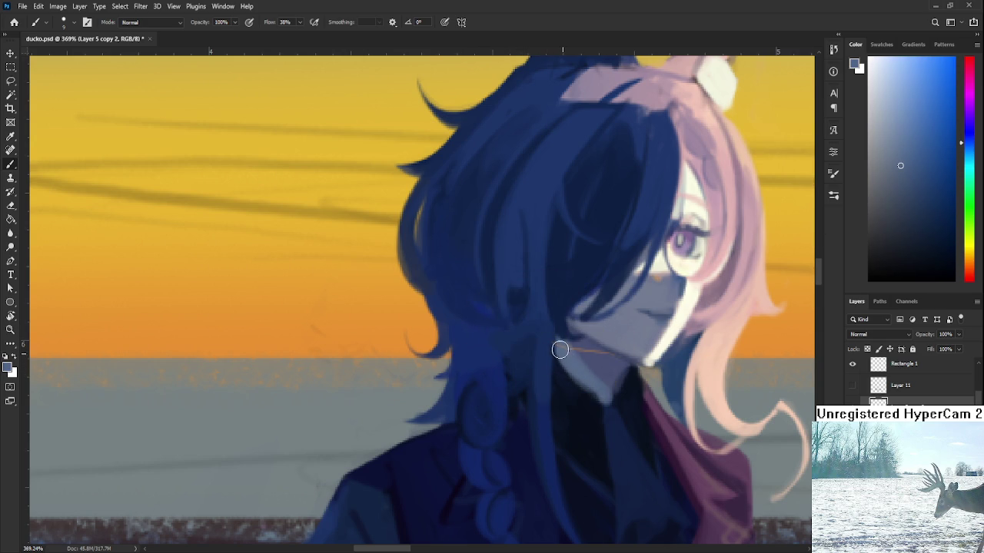
pyautogui.keyDown('alt'); pyautogui.click(549, 332); pyautogui.keyUp('alt')
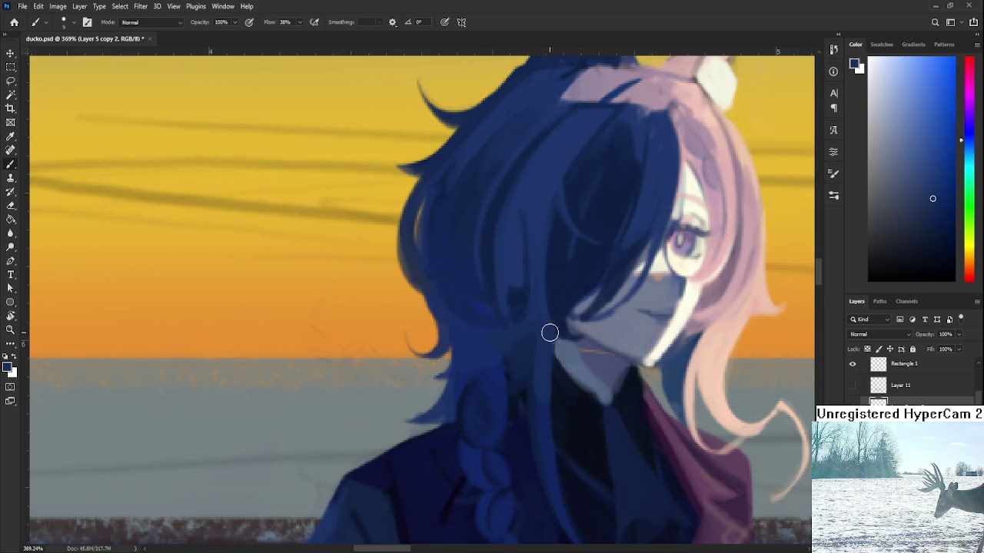
pyautogui.keyDown('alt'); pyautogui.click(586, 351); pyautogui.keyUp('alt')
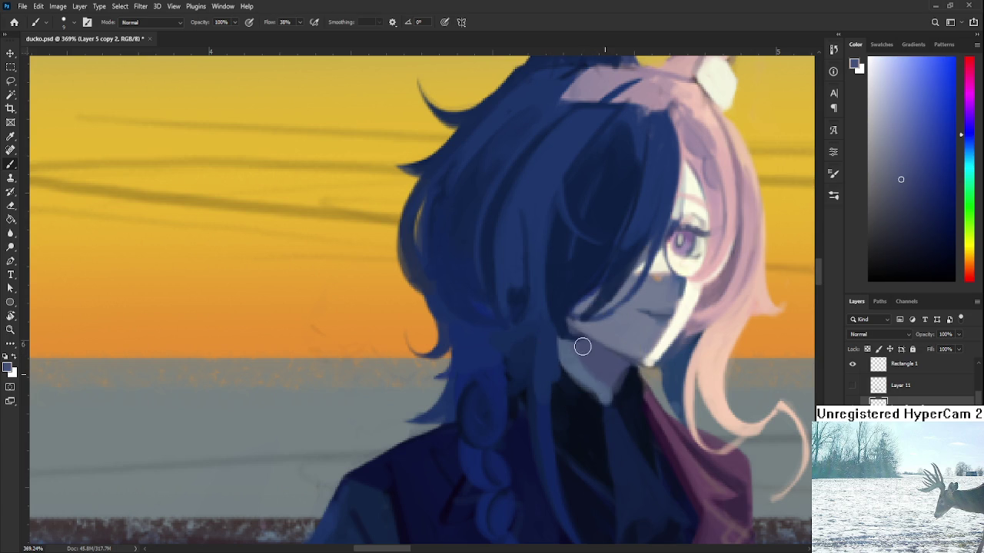
pyautogui.keyDown('alt'); pyautogui.click(575, 352); pyautogui.keyUp('alt')
pyautogui.keyDown('alt'); pyautogui.click(614, 386); pyautogui.keyUp('alt')
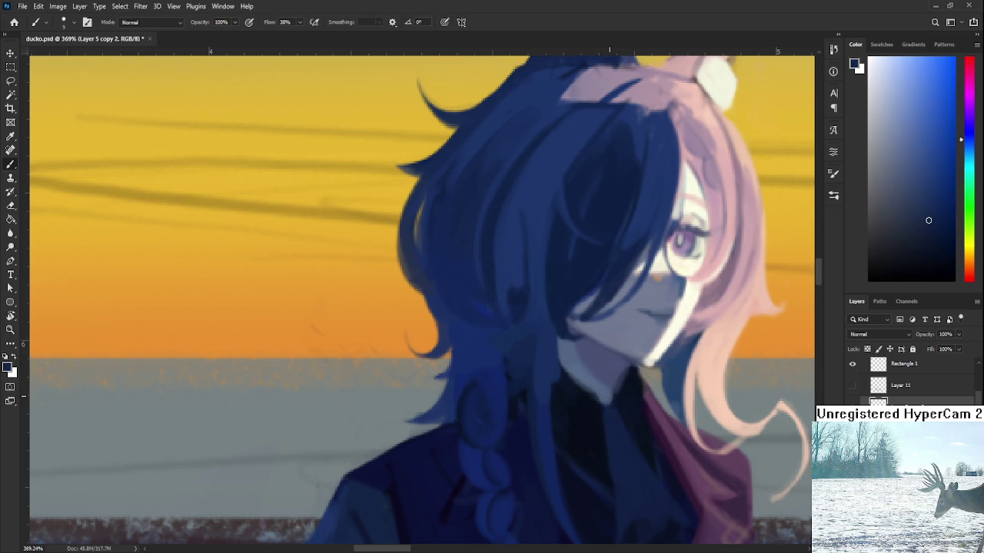
pyautogui.scroll(-2, 617, 391)
pyautogui.scroll(-2, 618, 391)
pyautogui.scroll(-1, 617, 390)
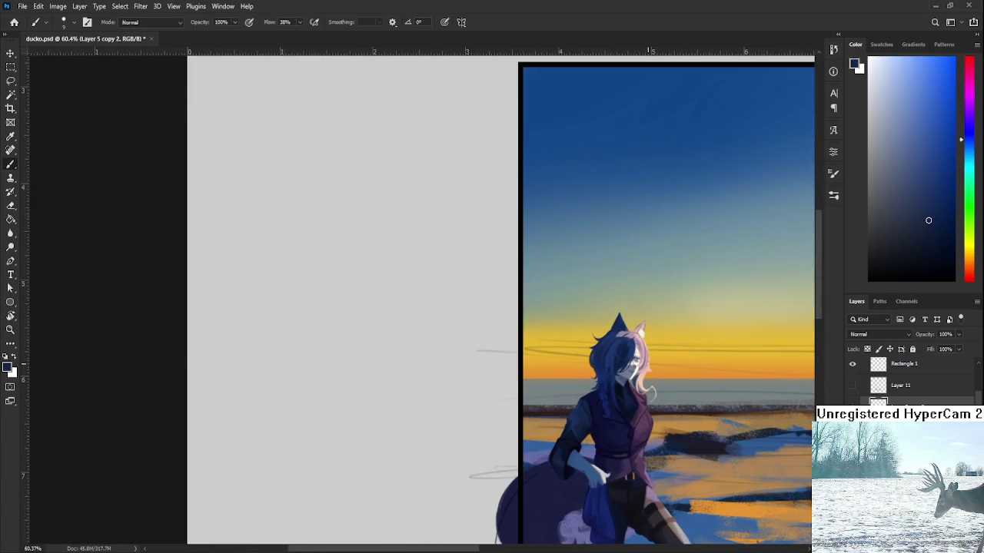
pyautogui.scroll(-1, 661, 385)
pyautogui.moveTo(662, 384); pyautogui.dragTo(647, 359)
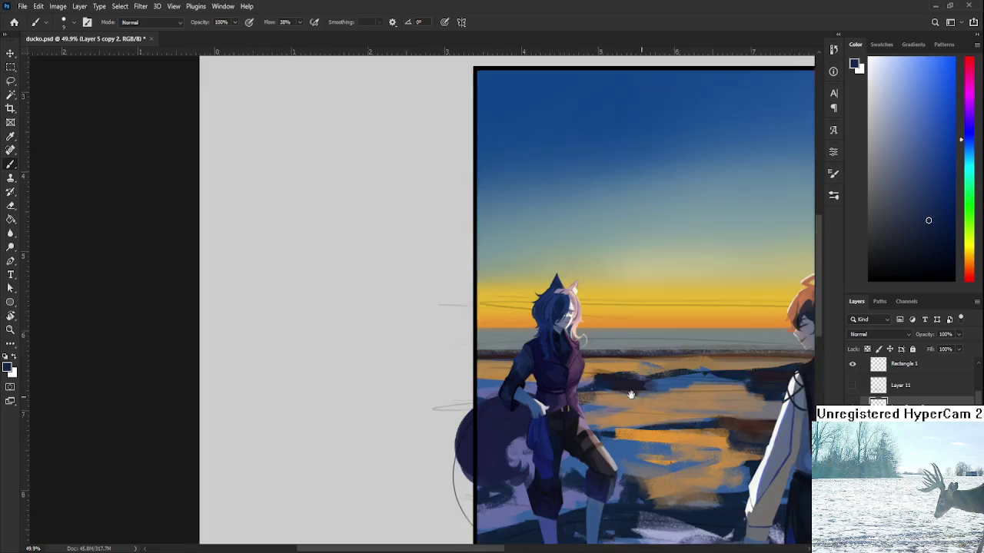
pyautogui.moveTo(655, 409); pyautogui.dragTo(504, 408)
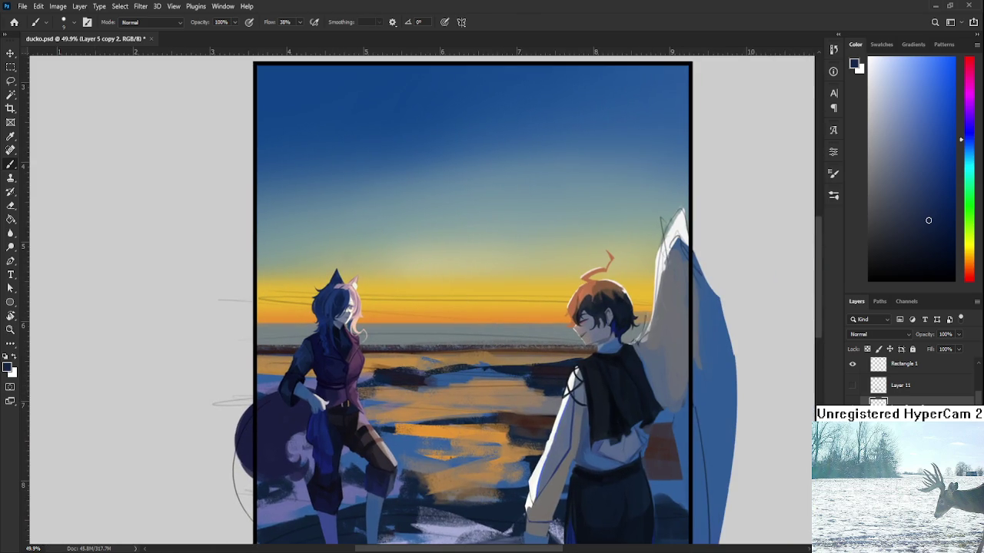
# Sample white from the pale wing and brighten the wing's top
pyautogui.keyDown('alt'); pyautogui.click(679, 352); pyautogui.keyUp('alt')
pyautogui.moveTo(678, 352); pyautogui.dragTo(681, 283)
pyautogui.moveTo(678, 233); pyautogui.dragTo(638, 326)
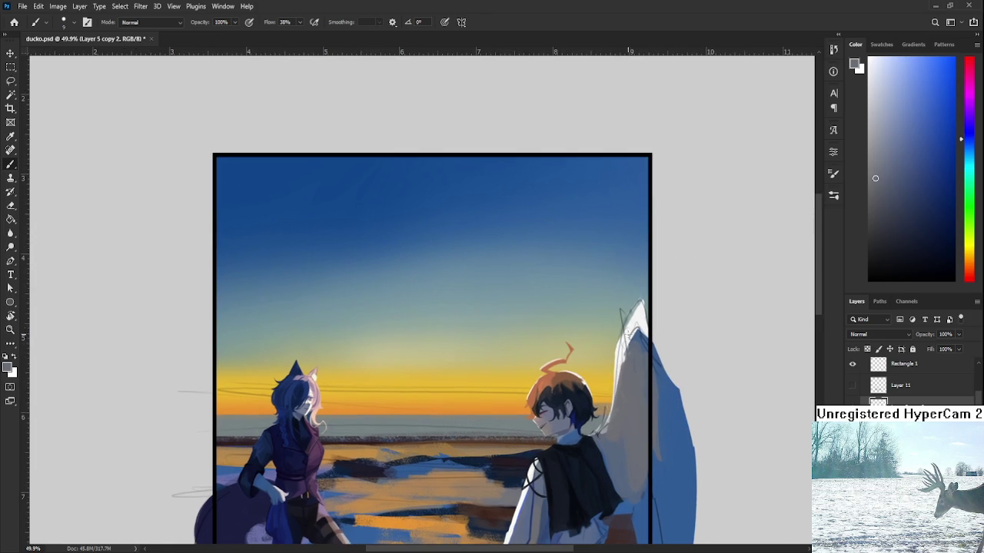
pyautogui.keyDown('alt'); pyautogui.click(631, 313); pyautogui.keyUp('alt')
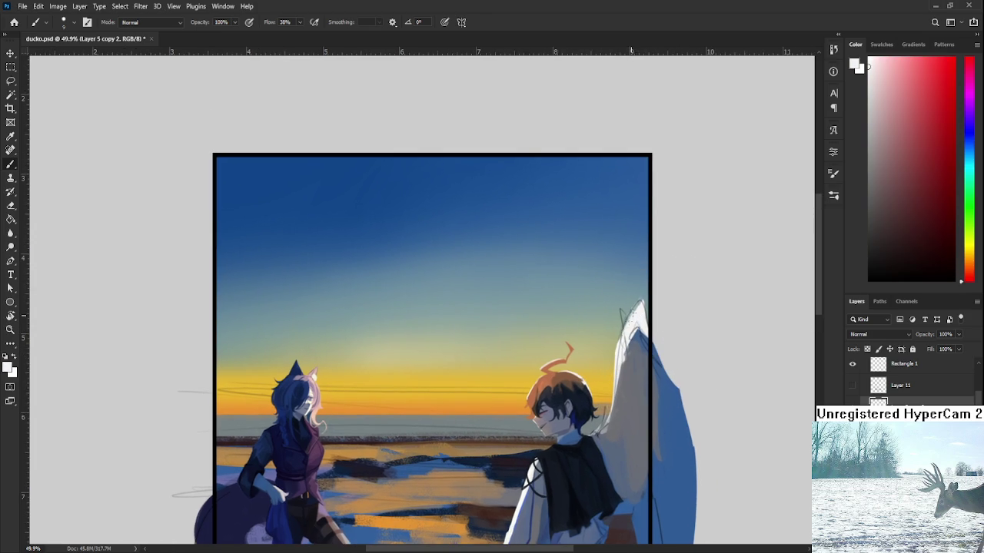
pyautogui.moveTo(630, 309); pyautogui.dragTo(624, 349)
# Erase the stray line and trim the wing's left edge
pyautogui.press('e')
pyautogui.moveTo(632, 295)
pyautogui.mouseDown()
pyautogui.moveTo(619, 339)
pyautogui.moveTo(651, 338)
pyautogui.mouseUp()
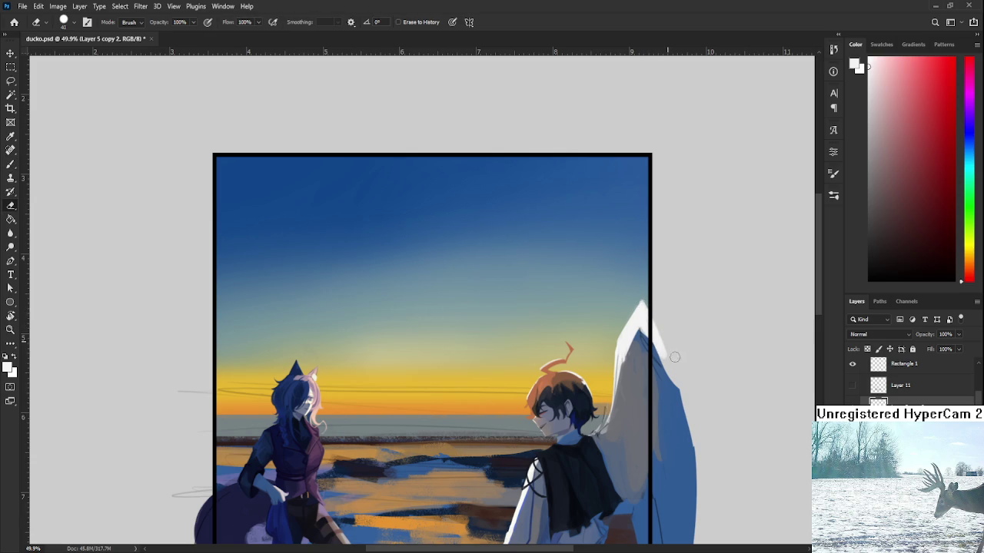
pyautogui.press('b')
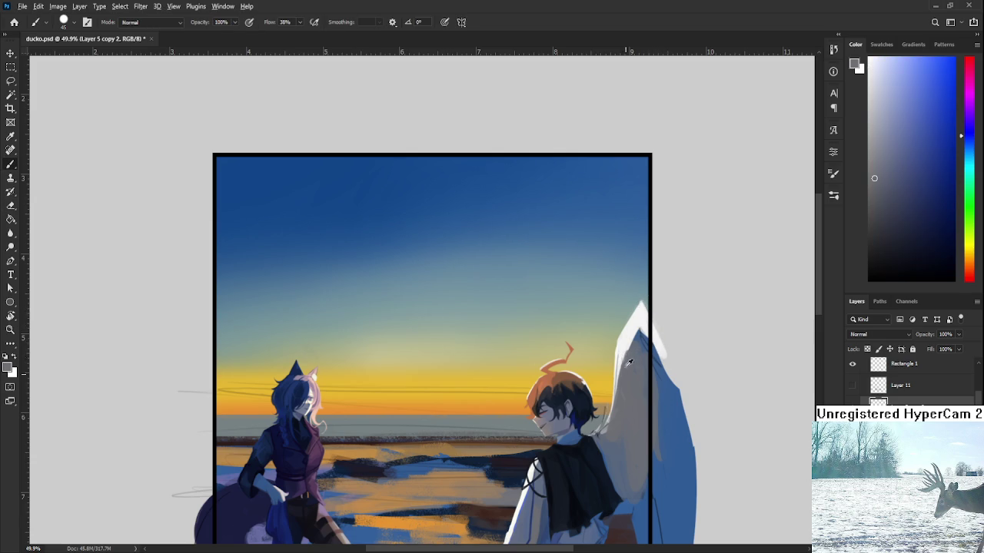
pyautogui.keyDown('alt'); pyautogui.click(619, 350); pyautogui.keyUp('alt')
pyautogui.press('e')
pyautogui.moveTo(611, 344); pyautogui.dragTo(595, 427)
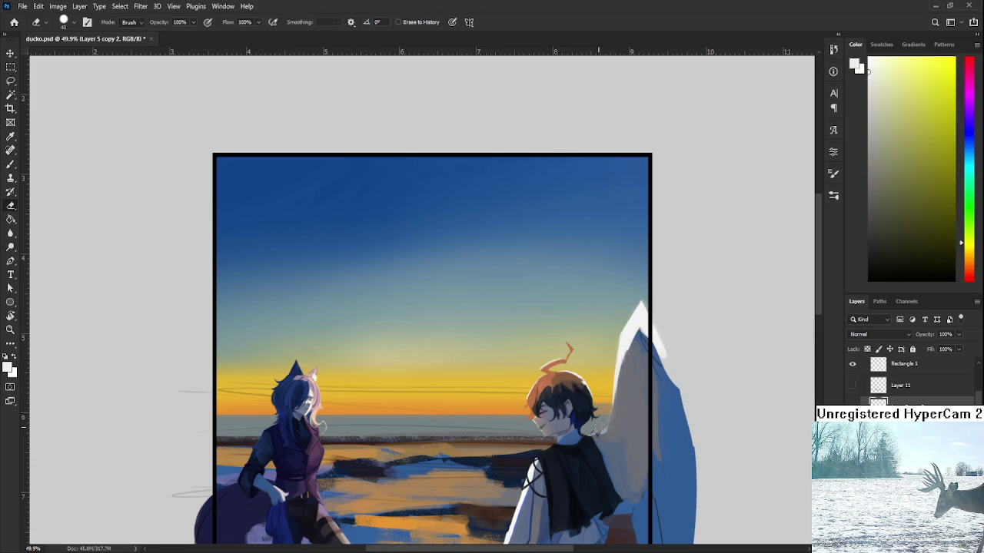
# Lighten the wing edge beside the boy with its blue-grey
pyautogui.press('b')
pyautogui.keyDown('alt'); pyautogui.click(611, 422); pyautogui.keyUp('alt')
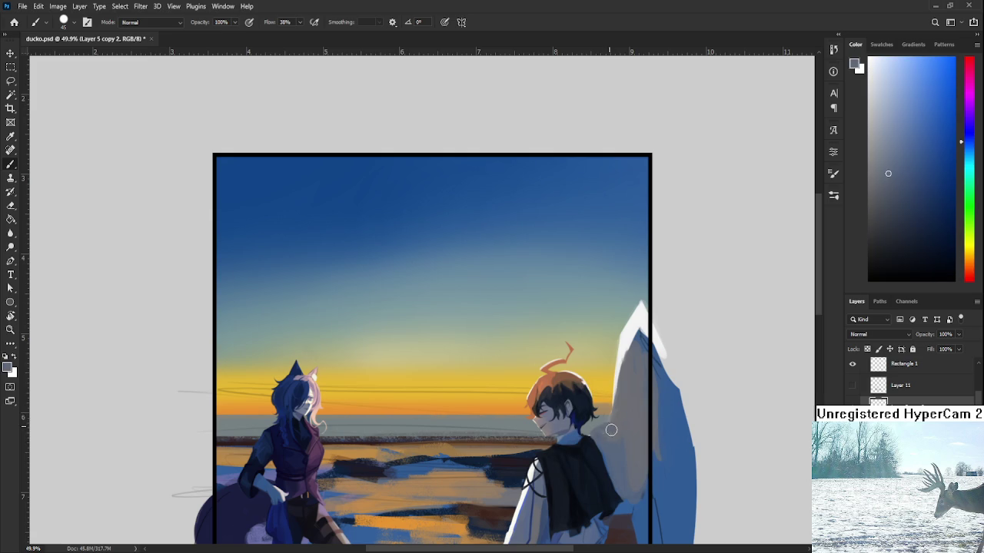
pyautogui.moveTo(611, 417); pyautogui.dragTo(598, 428)
pyautogui.press('e')
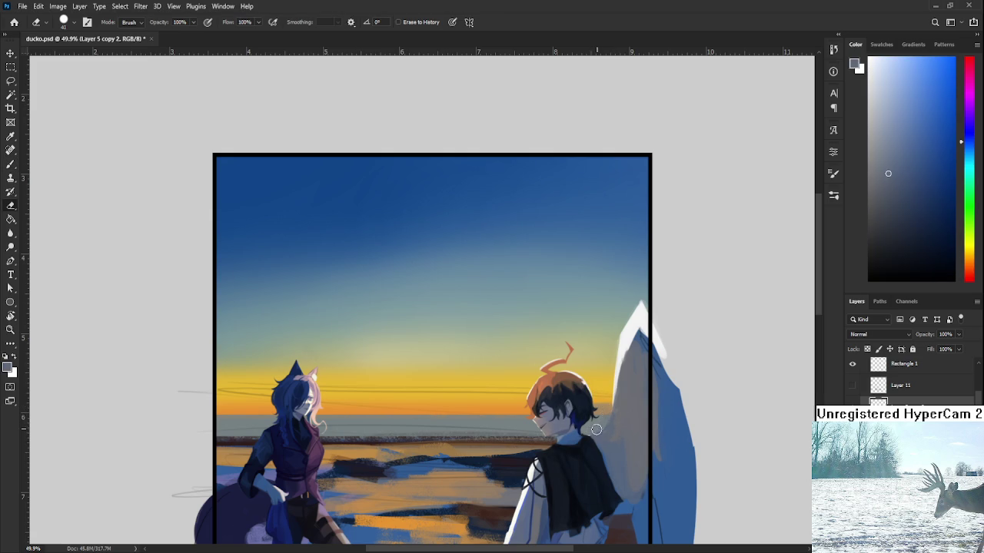
pyautogui.press('b')
# With a size-9 brush, sample wing and shoulder colours and erase around the shoulder
pyautogui.keyDown('alt'); pyautogui.click(637, 321); pyautogui.keyUp('alt')
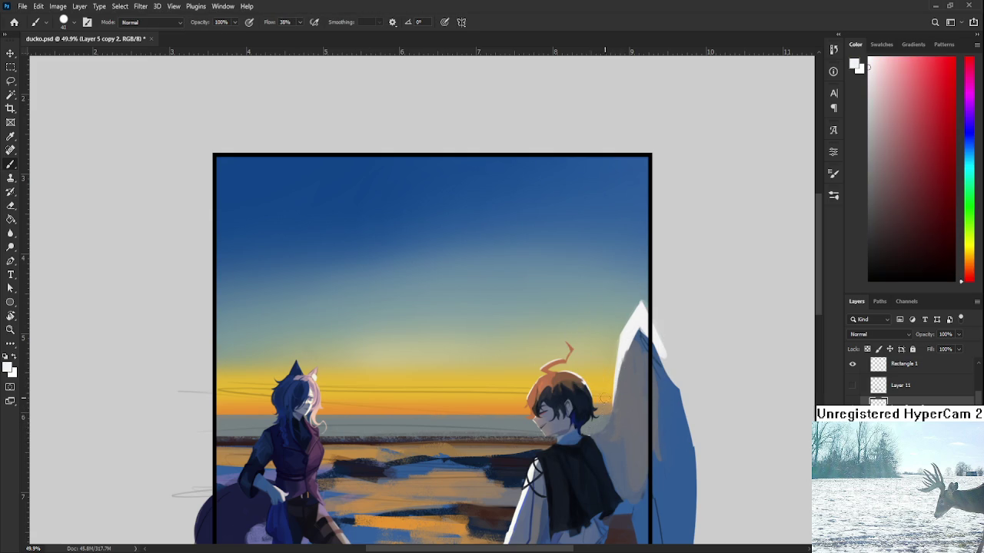
pyautogui.press('[')
pyautogui.press('[')
pyautogui.press('[')
pyautogui.keyDown('alt'); pyautogui.click(615, 418); pyautogui.keyUp('alt')
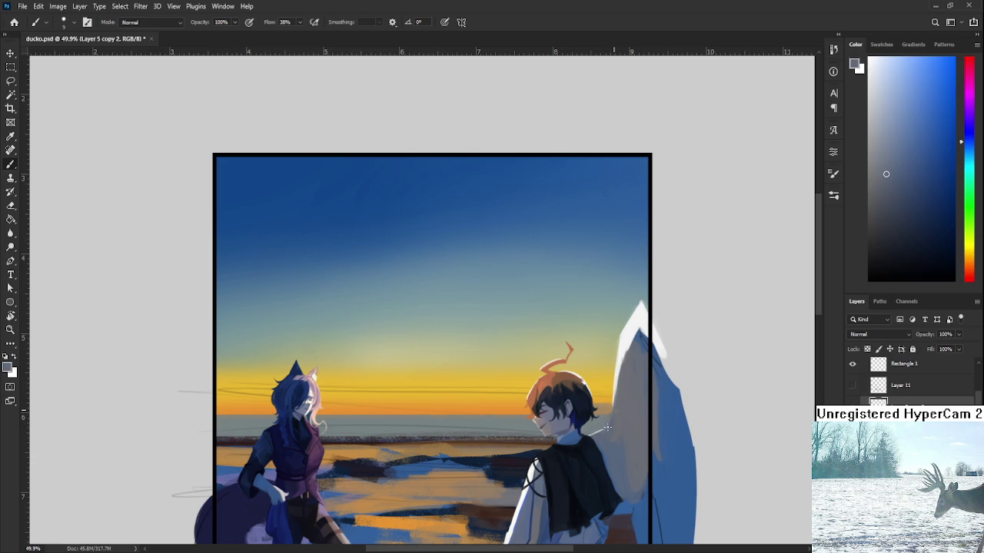
pyautogui.keyDown('alt'); pyautogui.click(614, 422); pyautogui.keyUp('alt')
pyautogui.keyDown('alt'); pyautogui.click(620, 408); pyautogui.keyUp('alt')
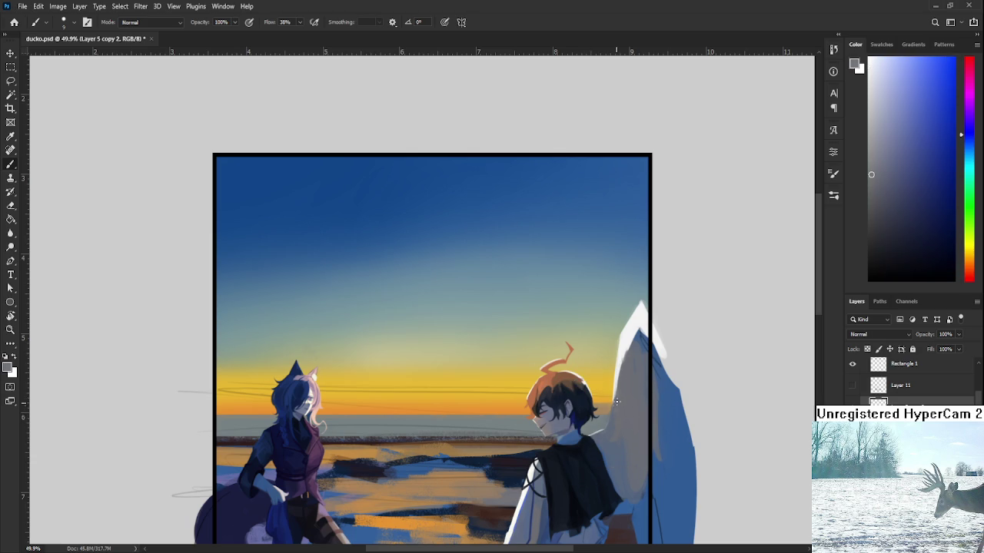
pyautogui.press('e')
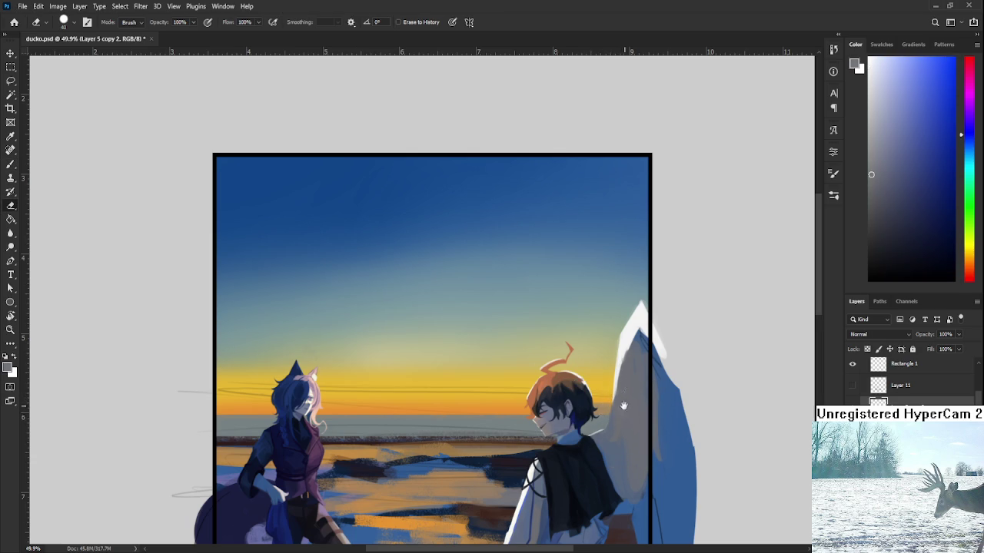
pyautogui.moveTo(624, 405); pyautogui.dragTo(609, 374)
pyautogui.scroll(-3, 615, 398)
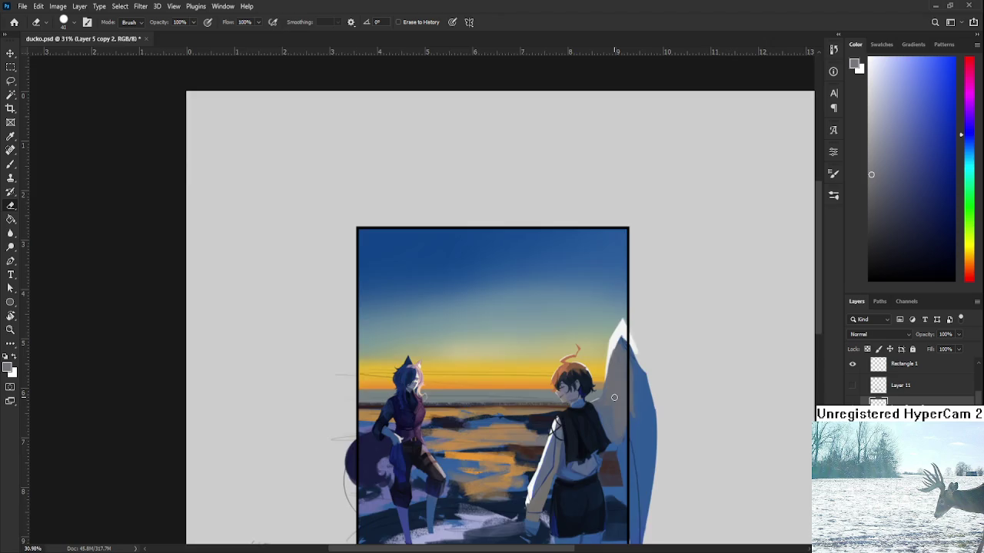
pyautogui.scroll(-2, 615, 398)
pyautogui.scroll(3, 526, 347)
pyautogui.scroll(-1, 521, 385)
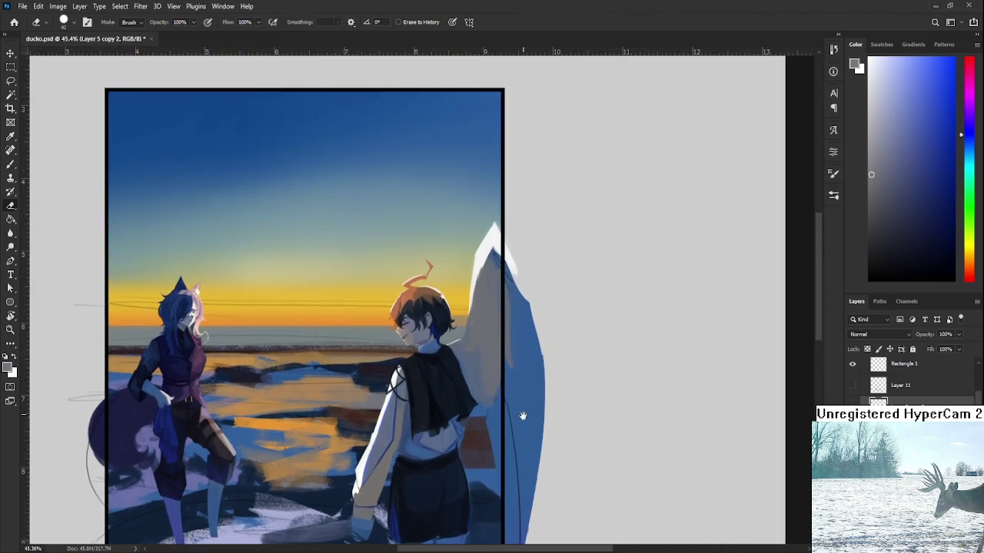
pyautogui.scroll(1, 519, 392)
# With a size-50 brush, add a faint stroke and sample wing shading tones, then fit the document
pyautogui.press('b')
pyautogui.keyDown('alt'); pyautogui.click(517, 376); pyautogui.keyUp('alt')
pyautogui.press(']')
pyautogui.moveTo(514, 308); pyautogui.dragTo(505, 345)
pyautogui.keyDown('alt'); pyautogui.click(489, 317); pyautogui.keyUp('alt')
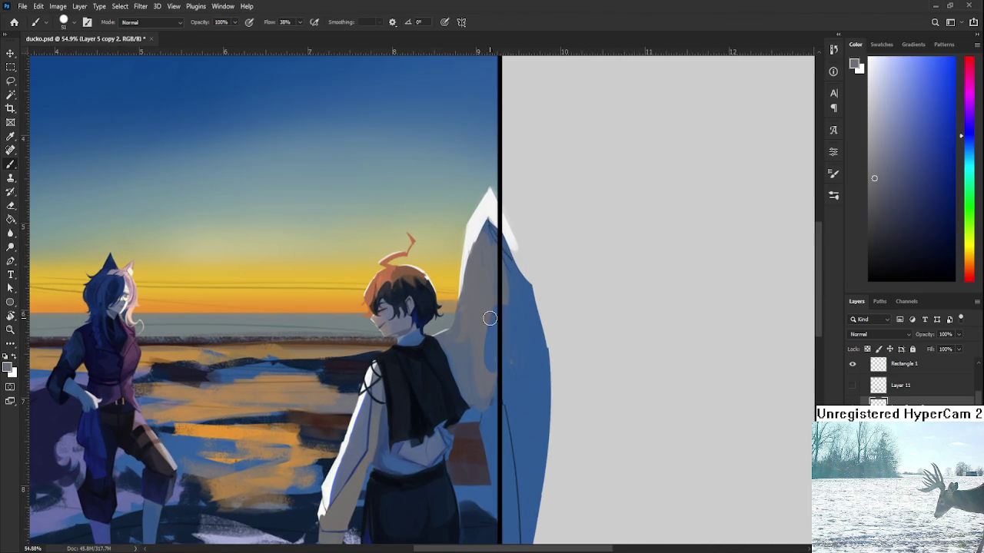
pyautogui.keyDown('alt'); pyautogui.click(512, 329); pyautogui.keyUp('alt')
pyautogui.keyDown('alt'); pyautogui.click(488, 380); pyautogui.keyUp('alt')
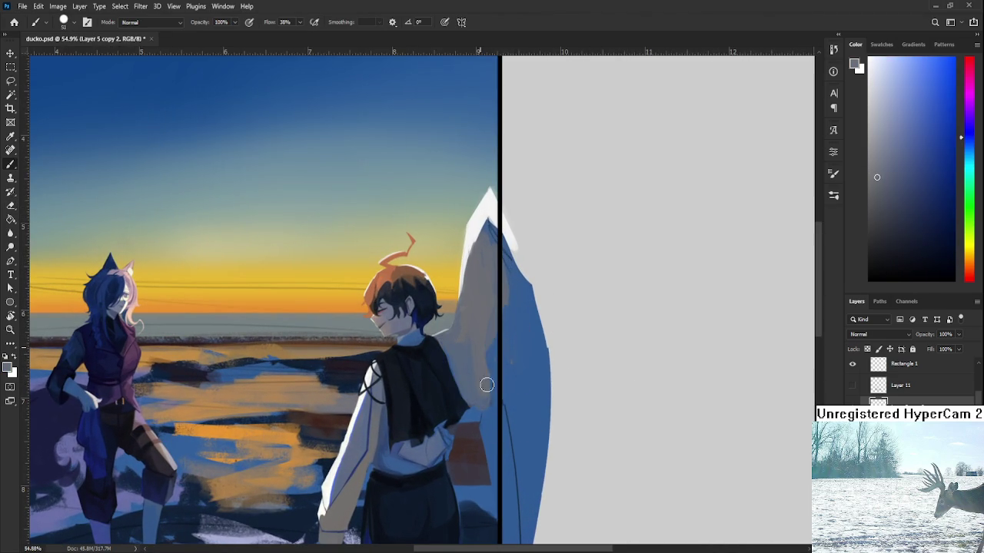
pyautogui.keyDown('alt'); pyautogui.click(490, 369); pyautogui.keyUp('alt')
pyautogui.keyDown('alt'); pyautogui.click(499, 323); pyautogui.keyUp('alt')
pyautogui.keyDown('alt'); pyautogui.click(491, 376); pyautogui.keyUp('alt')
pyautogui.keyDown('alt'); pyautogui.click(476, 343); pyautogui.keyUp('alt')
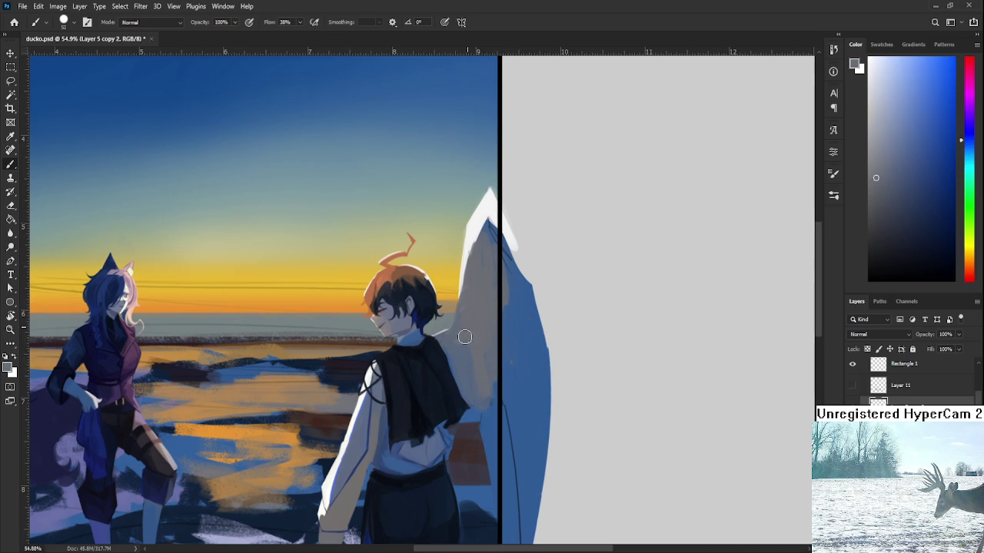
pyautogui.keyDown('alt'); pyautogui.click(469, 325); pyautogui.keyUp('alt')
pyautogui.hotkey('ctrl', '0')
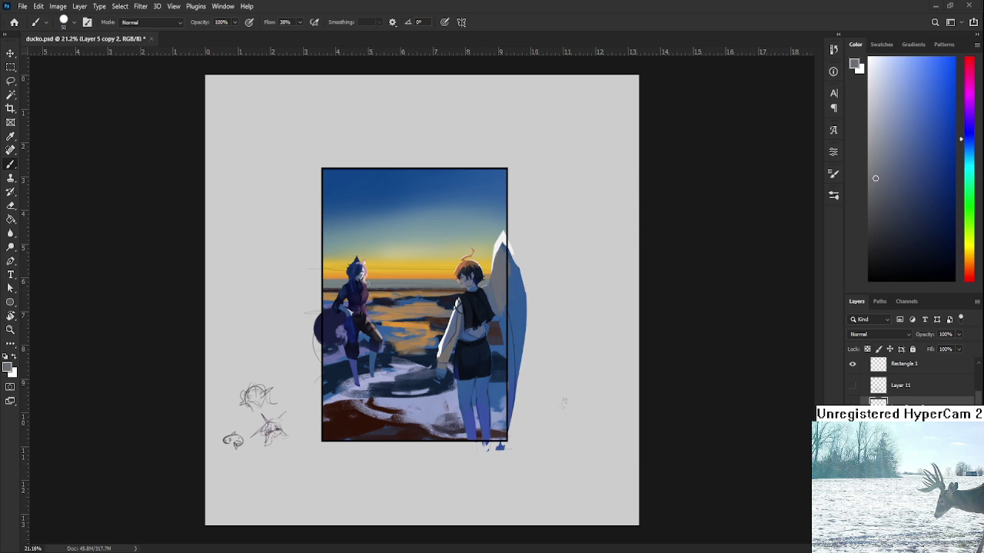
# Zoom in on the wing and paint a blue stroke along its right edge
pyautogui.scroll(2, 538, 333)
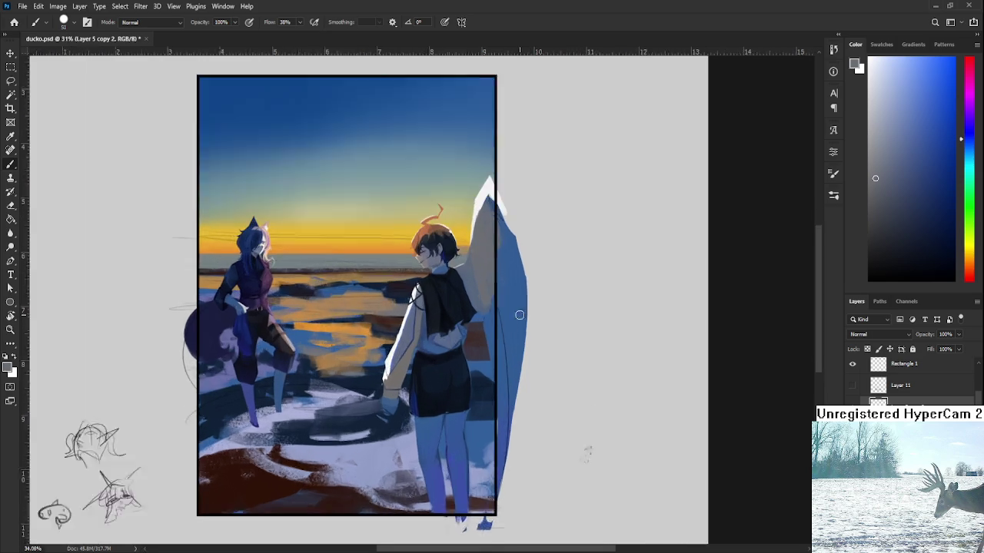
pyautogui.scroll(2, 518, 314)
pyautogui.scroll(2, 508, 338)
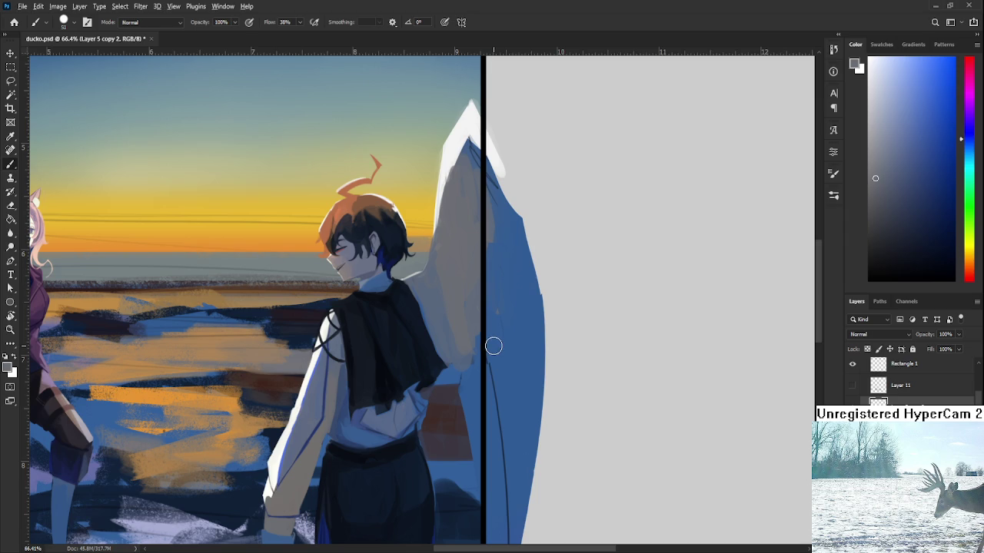
pyautogui.keyDown('alt'); pyautogui.click(496, 347); pyautogui.keyUp('alt')
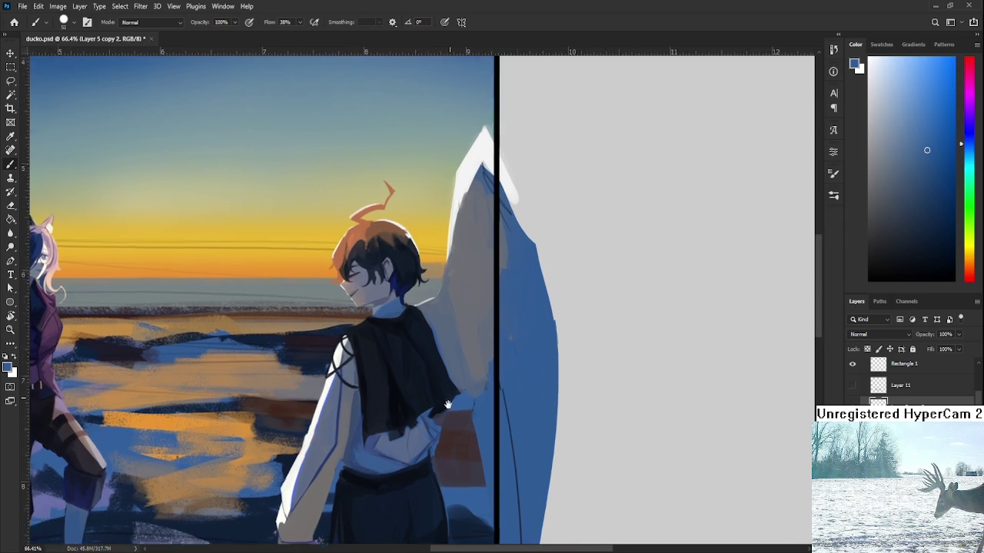
pyautogui.moveTo(496, 345)
pyautogui.mouseDown()
pyautogui.moveTo(523, 395)
pyautogui.moveTo(492, 350)
pyautogui.mouseUp()
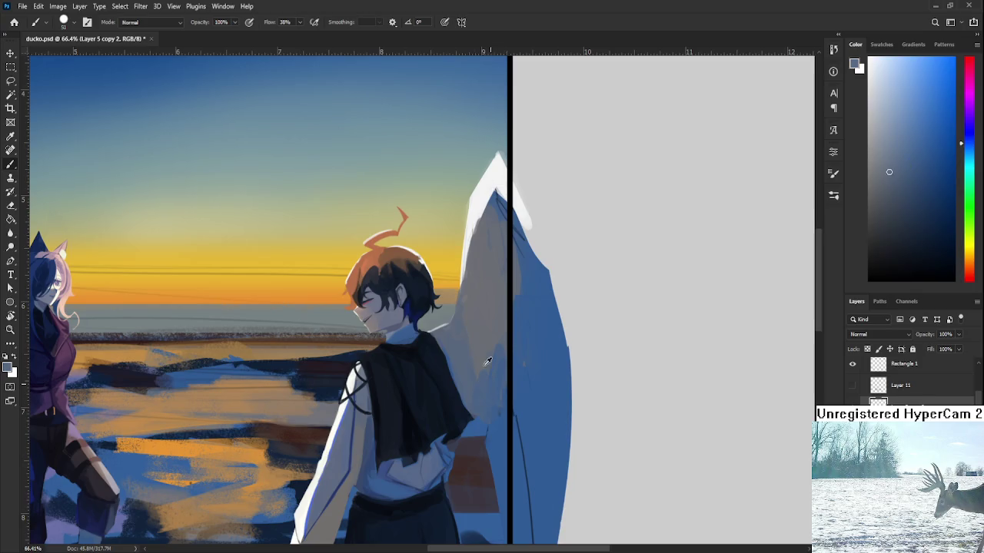
pyautogui.keyDown('alt'); pyautogui.click(471, 331); pyautogui.keyUp('alt')
# Shade the wing's right edge with sampled darker and lighter blue-greys
pyautogui.keyDown('alt'); pyautogui.click(485, 387); pyautogui.keyUp('alt')
pyautogui.keyDown('alt'); pyautogui.click(480, 352); pyautogui.keyUp('alt')
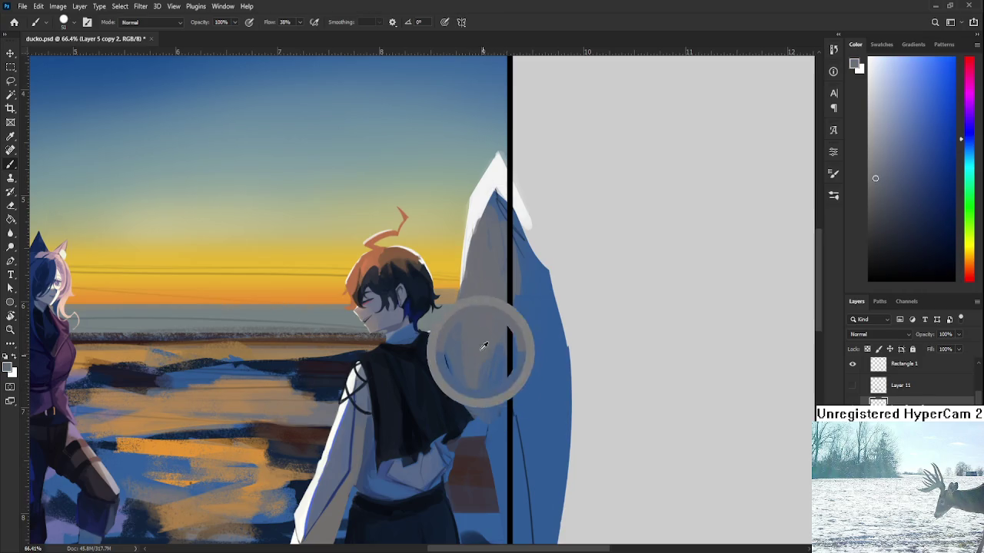
pyautogui.keyDown('alt'); pyautogui.click(497, 374); pyautogui.keyUp('alt')
pyautogui.keyDown('alt'); pyautogui.click(477, 367); pyautogui.keyUp('alt')
pyautogui.keyDown('alt'); pyautogui.click(488, 403); pyautogui.keyUp('alt')
pyautogui.keyDown('alt'); pyautogui.click(488, 370); pyautogui.keyUp('alt')
pyautogui.keyDown('alt'); pyautogui.click(488, 402); pyautogui.keyUp('alt')
pyautogui.keyDown('alt'); pyautogui.click(471, 372); pyautogui.keyUp('alt')
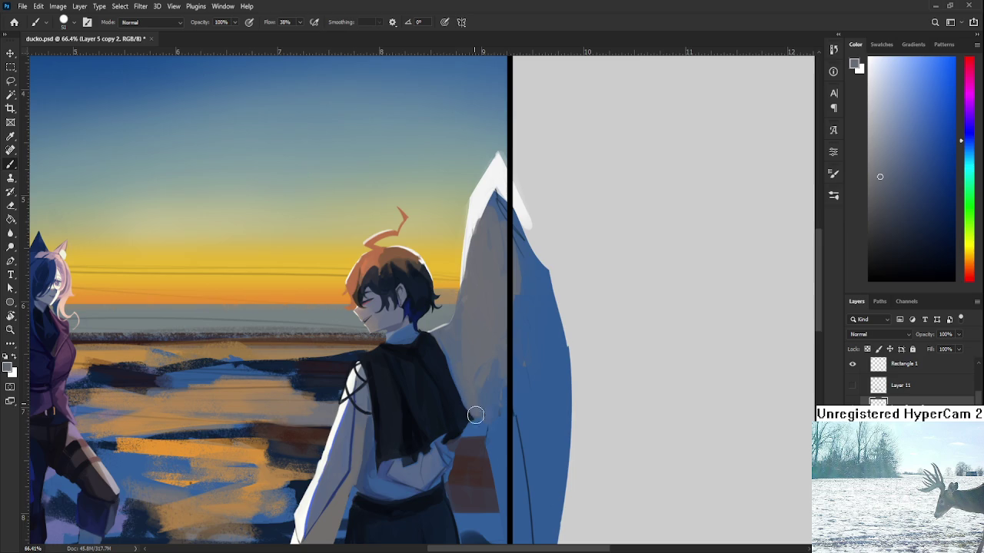
pyautogui.scroll(1, 467, 385)
pyautogui.keyDown('alt'); pyautogui.click(482, 390); pyautogui.keyUp('alt')
pyautogui.keyDown('alt'); pyautogui.click(494, 418); pyautogui.keyUp('alt')
pyautogui.keyDown('alt'); pyautogui.click(476, 399); pyautogui.keyUp('alt')
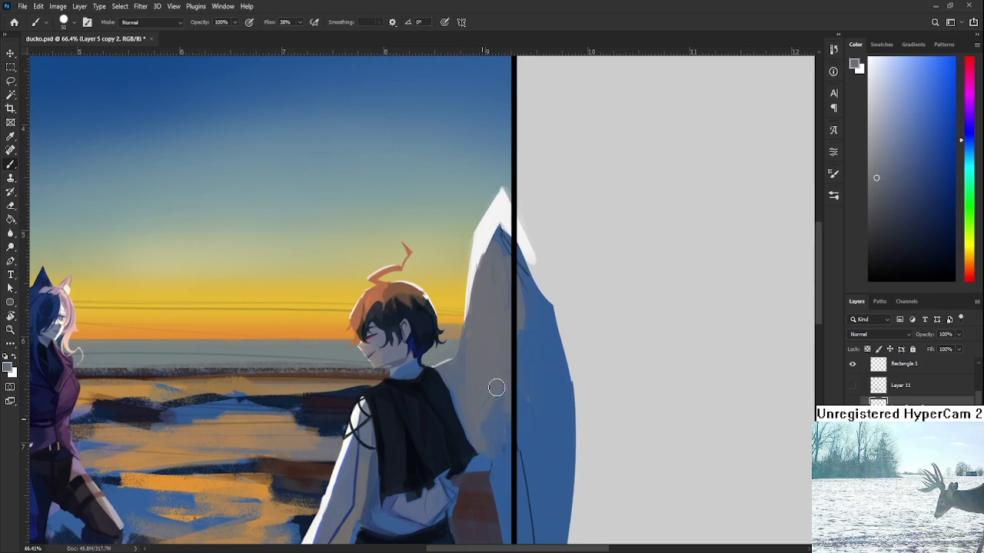
pyautogui.keyDown('alt'); pyautogui.click(488, 423); pyautogui.keyUp('alt')
pyautogui.keyDown('alt'); pyautogui.click(493, 397); pyautogui.keyUp('alt')
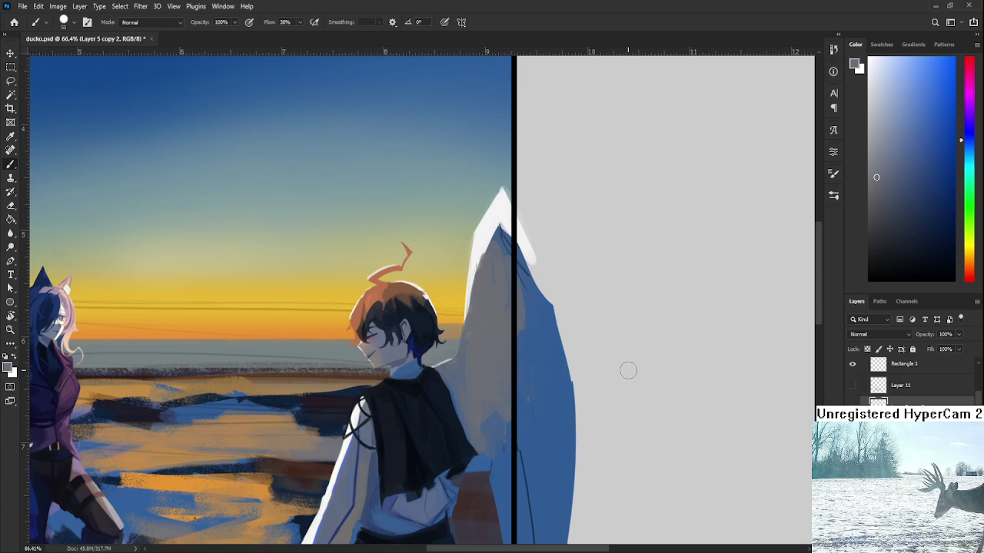
# Sample blues and lighter blue-grey shades across the white wing and arm as the paint colour
pyautogui.keyDown('alt'); pyautogui.click(521, 405); pyautogui.keyUp('alt')
pyautogui.keyDown('alt'); pyautogui.click(507, 424); pyautogui.keyUp('alt')
pyautogui.keyDown('alt'); pyautogui.click(487, 409); pyautogui.keyUp('alt')
pyautogui.keyDown('alt'); pyautogui.click(500, 423); pyautogui.keyUp('alt')
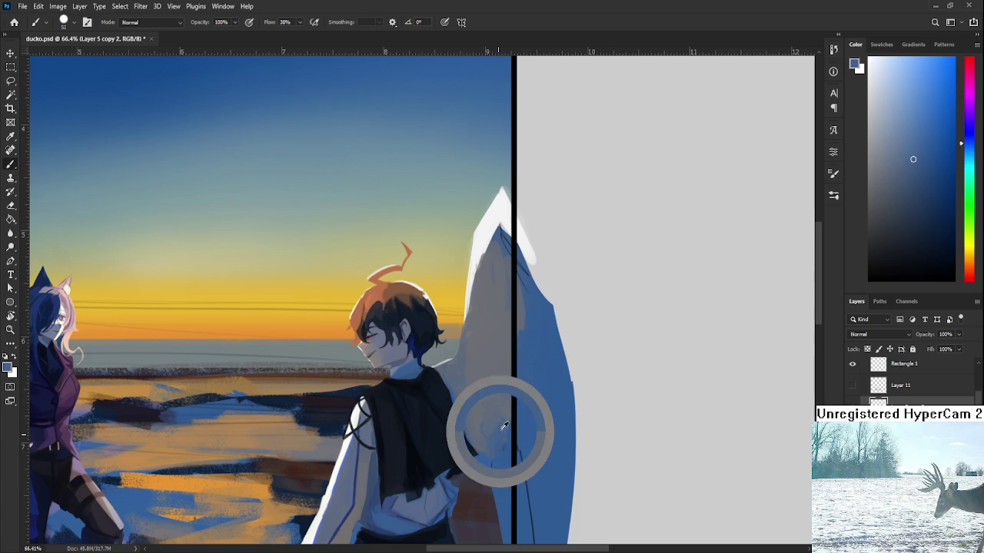
pyautogui.keyDown('alt'); pyautogui.click(501, 430); pyautogui.keyUp('alt')
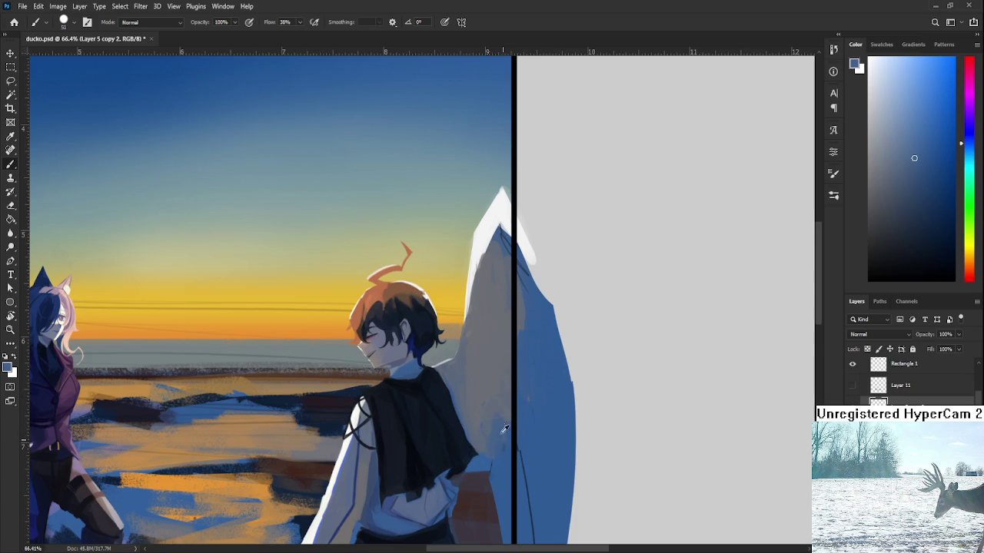
pyautogui.keyDown('alt'); pyautogui.click(498, 434); pyautogui.keyUp('alt')
pyautogui.keyDown('alt'); pyautogui.click(505, 416); pyautogui.keyUp('alt')
pyautogui.keyDown('alt'); pyautogui.click(531, 409); pyautogui.keyUp('alt')
pyautogui.keyDown('alt'); pyautogui.click(508, 370); pyautogui.keyUp('alt')
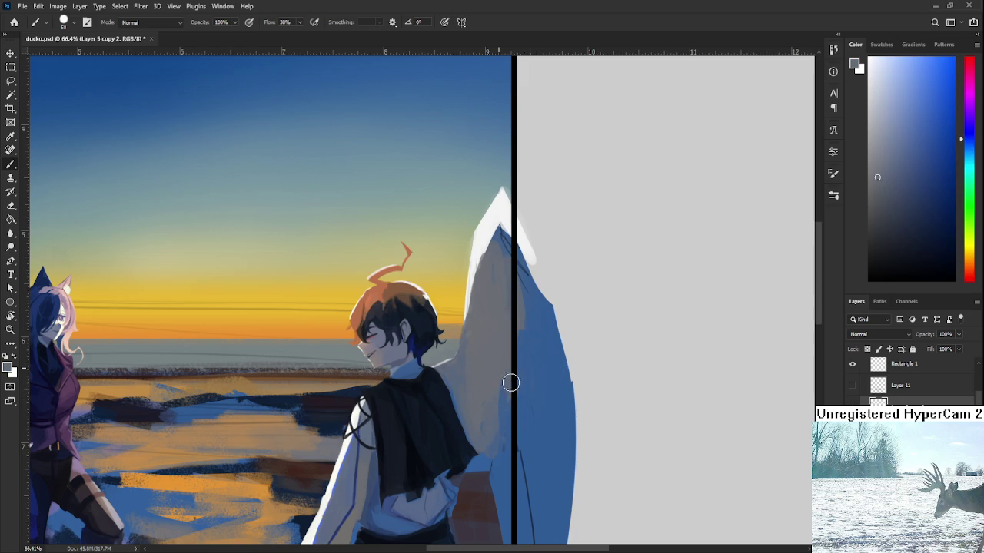
pyautogui.keyDown('alt'); pyautogui.click(510, 395); pyautogui.keyUp('alt')
pyautogui.keyDown('alt'); pyautogui.click(510, 368); pyautogui.keyUp('alt')
pyautogui.keyDown('alt'); pyautogui.click(531, 372); pyautogui.keyUp('alt')
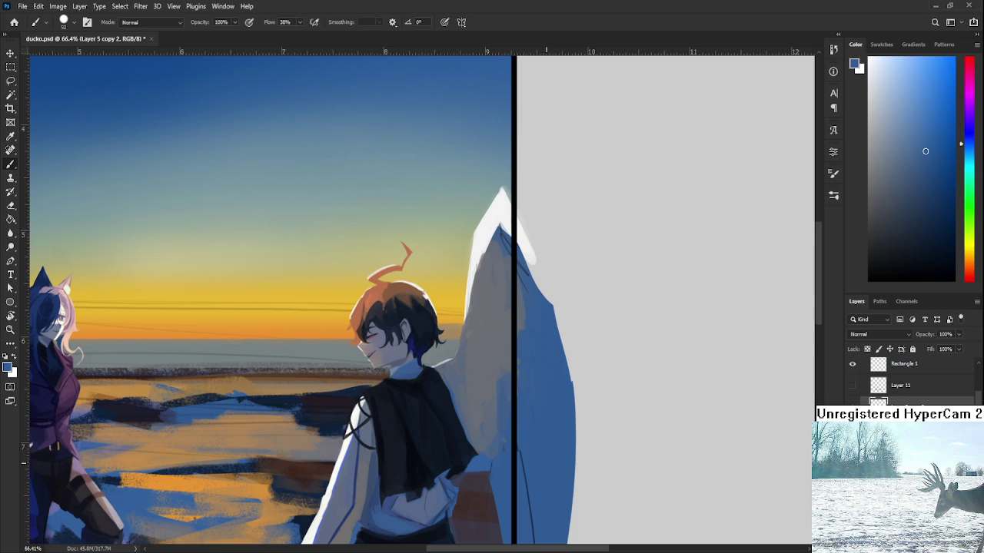
# Sample shades along the wing's edge and paint light strokes over its bluish patches
pyautogui.keyDown('alt'); pyautogui.click(516, 378); pyautogui.keyUp('alt')
pyautogui.keyDown('alt'); pyautogui.click(492, 339); pyautogui.keyUp('alt')
pyautogui.keyDown('alt'); pyautogui.click(492, 362); pyautogui.keyUp('alt')
pyautogui.keyDown('alt'); pyautogui.click(505, 383); pyautogui.keyUp('alt')
pyautogui.keyDown('alt'); pyautogui.click(501, 405); pyautogui.keyUp('alt')
pyautogui.keyDown('alt'); pyautogui.click(494, 438); pyautogui.keyUp('alt')
pyautogui.keyDown('alt'); pyautogui.click(502, 417); pyautogui.keyUp('alt')
pyautogui.moveTo(483, 382); pyautogui.dragTo(500, 407)
# Zoom out to check the wing, then resample blue-greys from its lower edge
pyautogui.scroll(-1, 456, 381)
pyautogui.scroll(-3, 457, 380)
pyautogui.scroll(3, 457, 380)
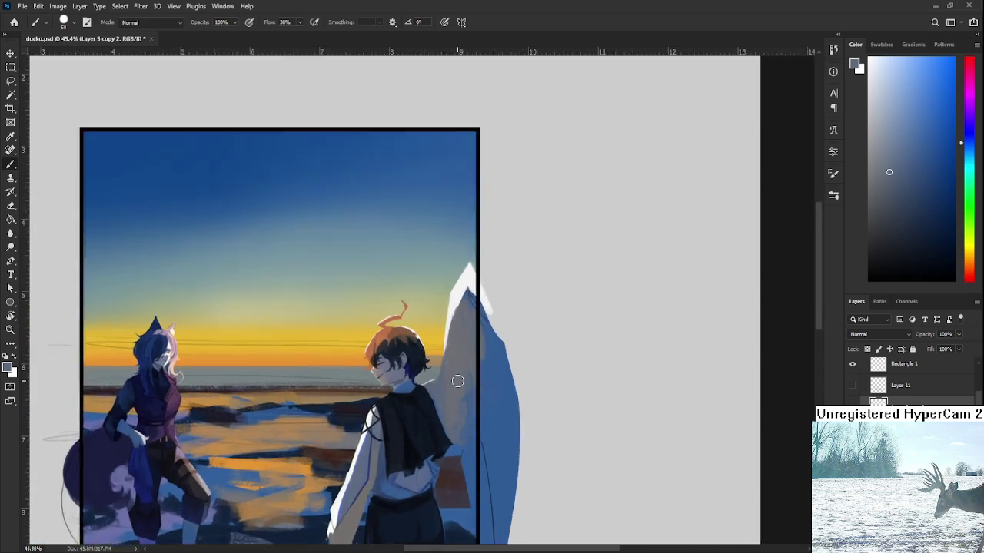
pyautogui.scroll(1, 457, 380)
pyautogui.keyDown('alt'); pyautogui.click(469, 458); pyautogui.keyUp('alt')
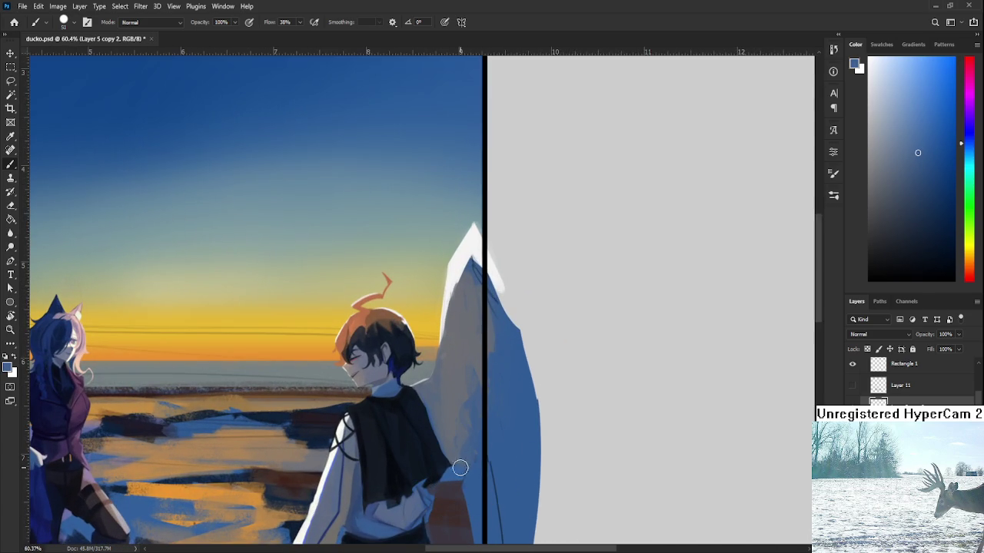
pyautogui.keyDown('alt'); pyautogui.click(459, 417); pyautogui.keyUp('alt')
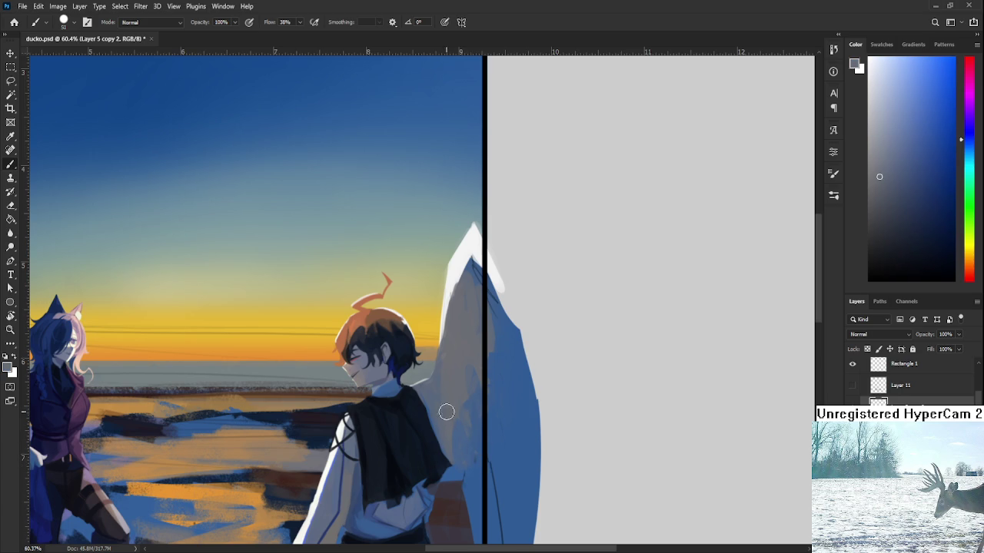
pyautogui.keyDown('alt'); pyautogui.click(472, 455); pyautogui.keyUp('alt')
pyautogui.keyDown('alt'); pyautogui.click(468, 423); pyautogui.keyUp('alt')
pyautogui.keyDown('alt'); pyautogui.click(465, 453); pyautogui.keyUp('alt')
pyautogui.keyDown('alt'); pyautogui.click(471, 432); pyautogui.keyUp('alt')
# Try new wing shades, from a more saturated blue to a greyer blue
pyautogui.keyDown('alt'); pyautogui.click(492, 408); pyautogui.keyUp('alt')
pyautogui.keyDown('alt'); pyautogui.click(484, 429); pyautogui.keyUp('alt')
pyautogui.keyDown('alt'); pyautogui.click(466, 387); pyautogui.keyUp('alt')
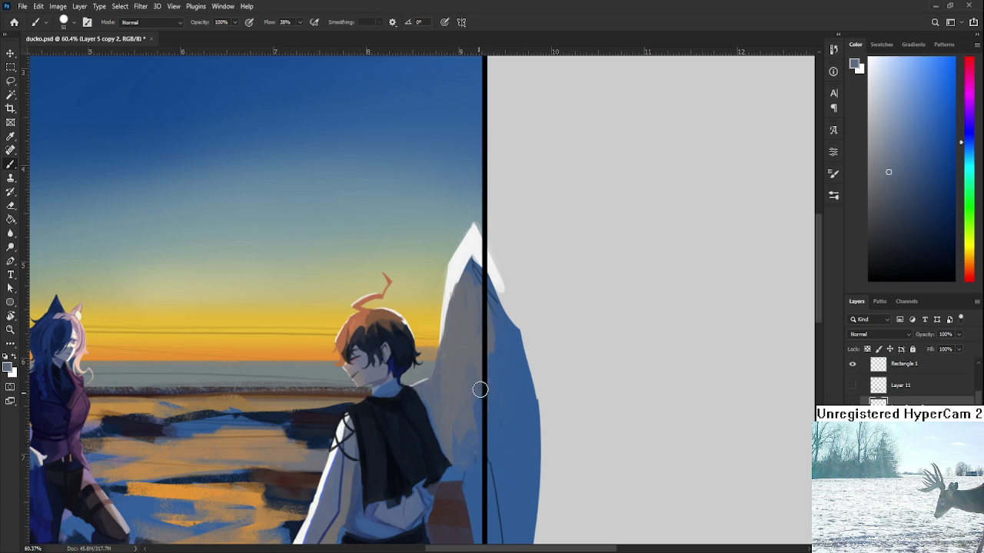
pyautogui.keyDown('alt'); pyautogui.click(473, 365); pyautogui.keyUp('alt')
pyautogui.keyDown('alt'); pyautogui.click(501, 361); pyautogui.keyUp('alt')
pyautogui.keyDown('alt'); pyautogui.click(477, 340); pyautogui.keyUp('alt')
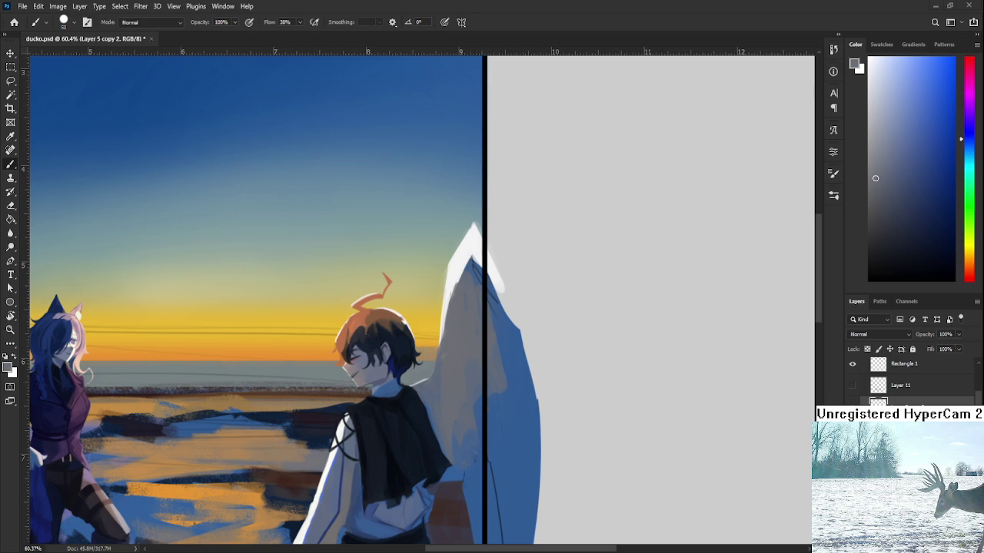
# Zoom in and sample a blue from the painting as the paint colour
pyautogui.scroll(-5, 499, 385)
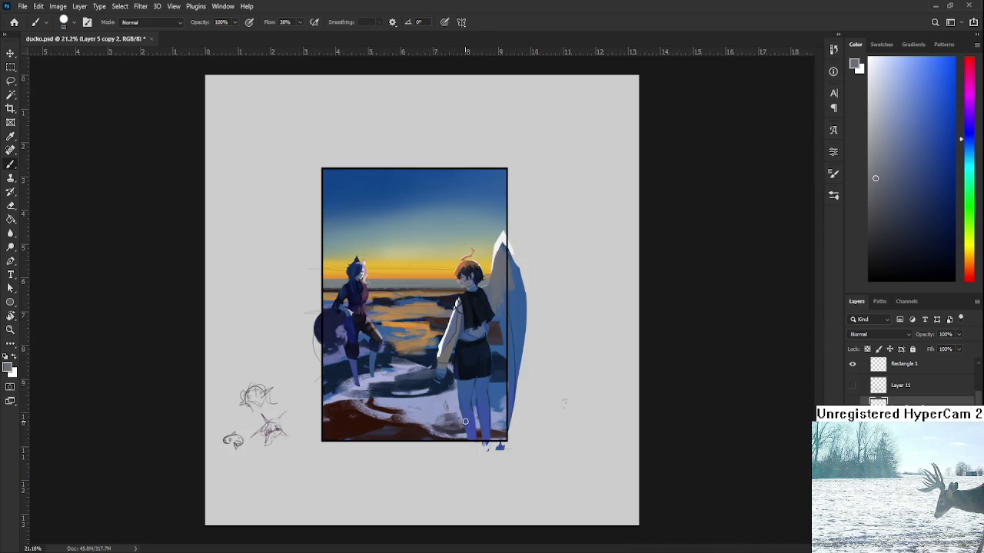
pyautogui.scroll(5, 505, 315)
pyautogui.scroll(3, 505, 315)
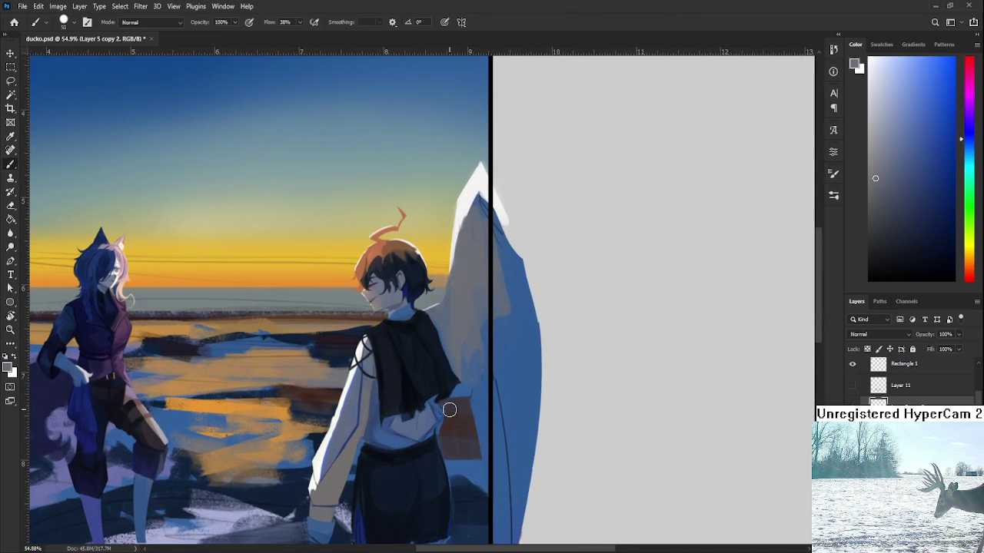
pyautogui.keyDown('alt'); pyautogui.click(466, 362); pyautogui.keyUp('alt')
pyautogui.keyDown('alt'); pyautogui.click(454, 322); pyautogui.keyUp('alt')
pyautogui.keyDown('alt'); pyautogui.click(467, 370); pyautogui.keyUp('alt')
pyautogui.keyDown('alt'); pyautogui.click(462, 329); pyautogui.keyUp('alt')
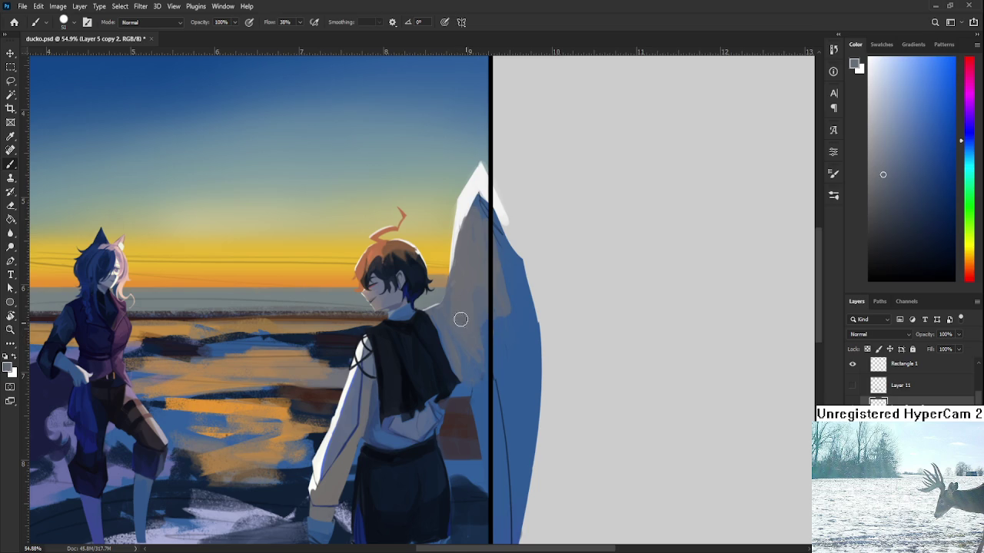
# With the view rotated, erase the pale strip along the stick's left edge using a small eraser
pyautogui.scroll(1, 488, 337)
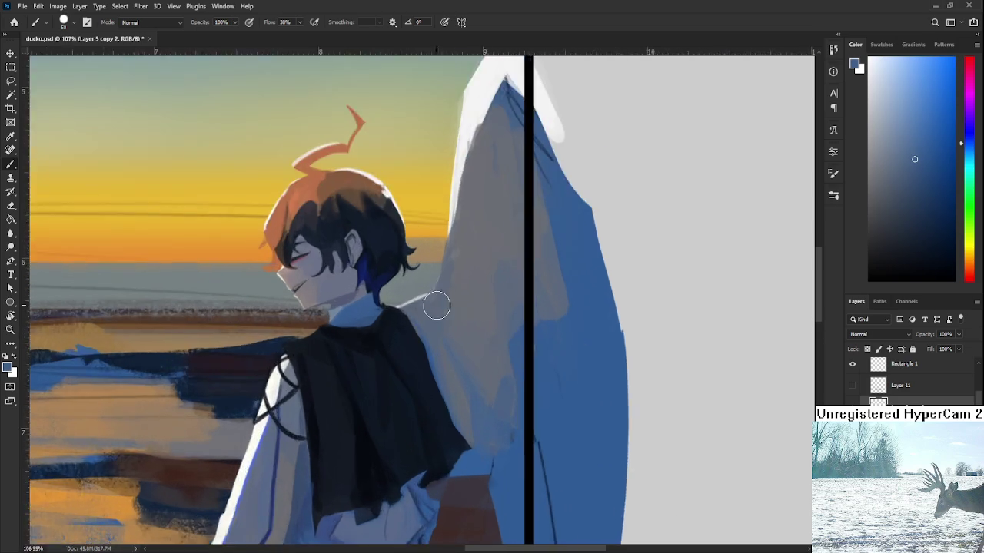
pyautogui.scroll(3, 433, 302)
pyautogui.scroll(1, 374, 307)
pyautogui.scroll(1, 487, 362)
pyautogui.scroll(1, 386, 347)
pyautogui.press('e')
pyautogui.press('r')
pyautogui.moveTo(386, 347)
pyautogui.mouseDown()
pyautogui.moveTo(446, 354)
pyautogui.moveTo(439, 411)
pyautogui.mouseUp()
pyautogui.press('[')
pyautogui.press('[')
pyautogui.press('[')
pyautogui.moveTo(442, 349)
pyautogui.mouseDown()
pyautogui.moveTo(437, 449)
pyautogui.moveTo(389, 428)
pyautogui.moveTo(441, 424)
pyautogui.mouseUp()
pyautogui.press('r')
# Paint over the pale patch by the collar with a dark blue sampled from the hair
pyautogui.press('b')
pyautogui.keyDown('alt'); pyautogui.click(552, 321); pyautogui.keyUp('alt')
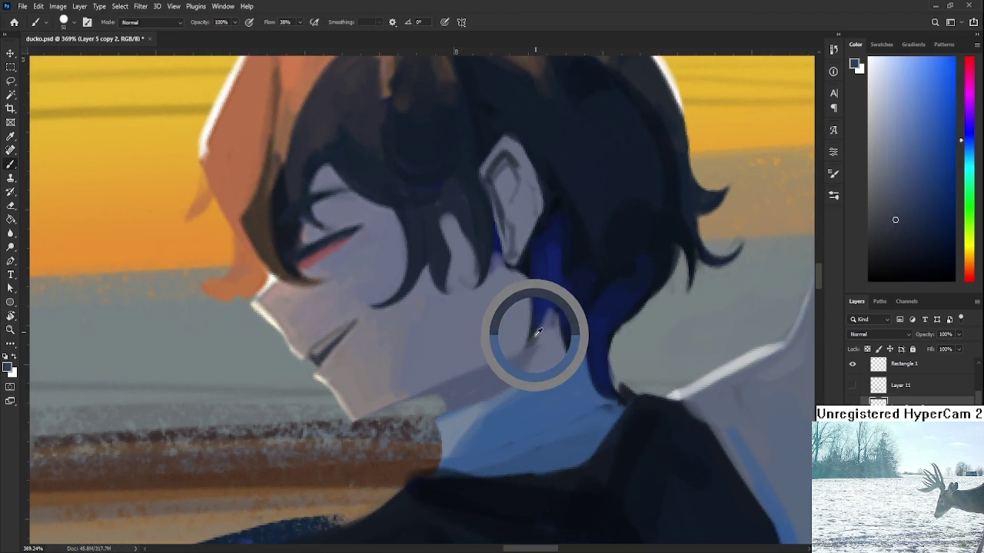
pyautogui.keyDown('alt'); pyautogui.click(541, 323); pyautogui.keyUp('alt')
pyautogui.press('[')
pyautogui.press('[')
pyautogui.press('[')
pyautogui.moveTo(417, 392)
pyautogui.mouseDown()
pyautogui.moveTo(454, 422)
pyautogui.moveTo(430, 397)
pyautogui.mouseUp()
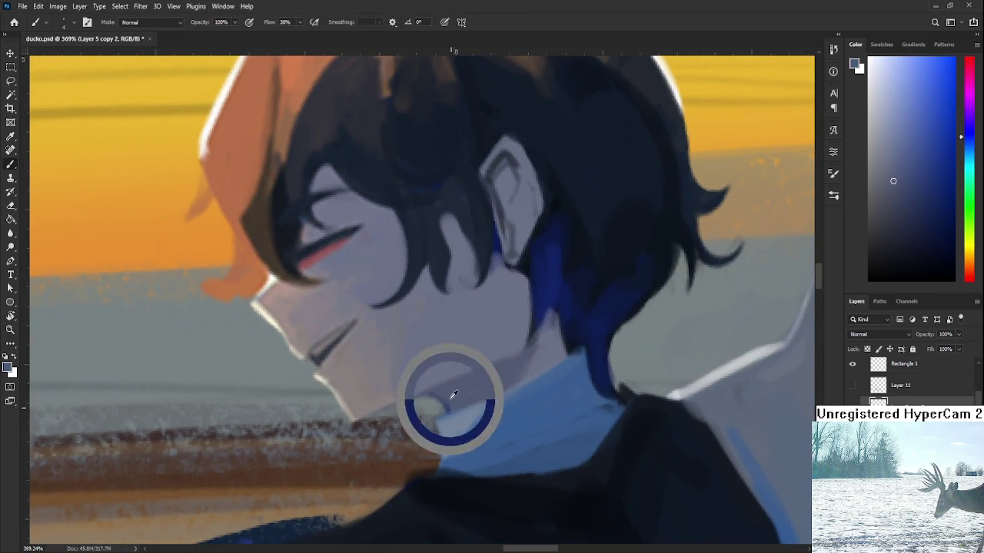
# Zoom out and rotate the canvas view back to nearly upright
pyautogui.scroll(-2, 504, 390)
pyautogui.scroll(-2, 504, 390)
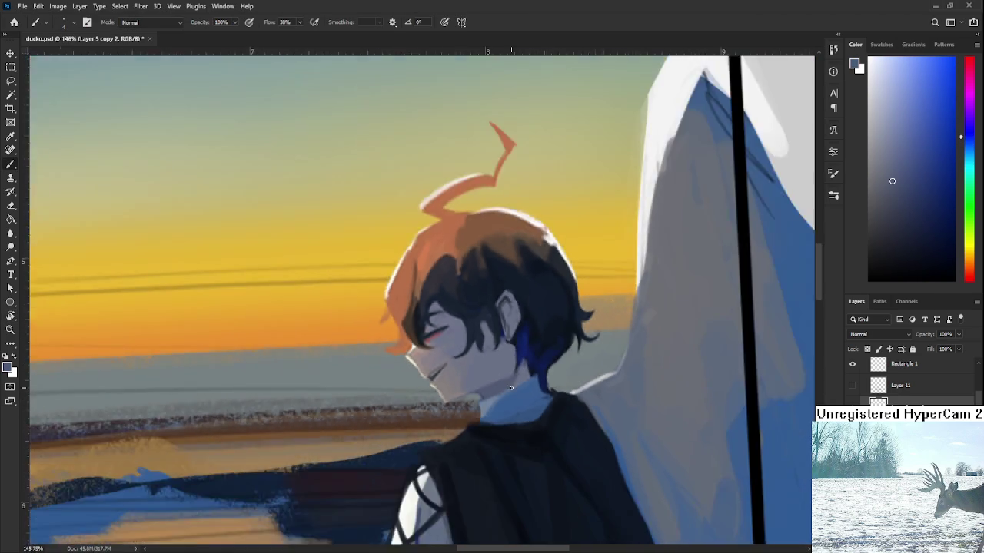
pyautogui.scroll(-2, 505, 390)
pyautogui.scroll(-2, 504, 391)
pyautogui.press('r')
pyautogui.moveTo(530, 371); pyautogui.dragTo(570, 360)
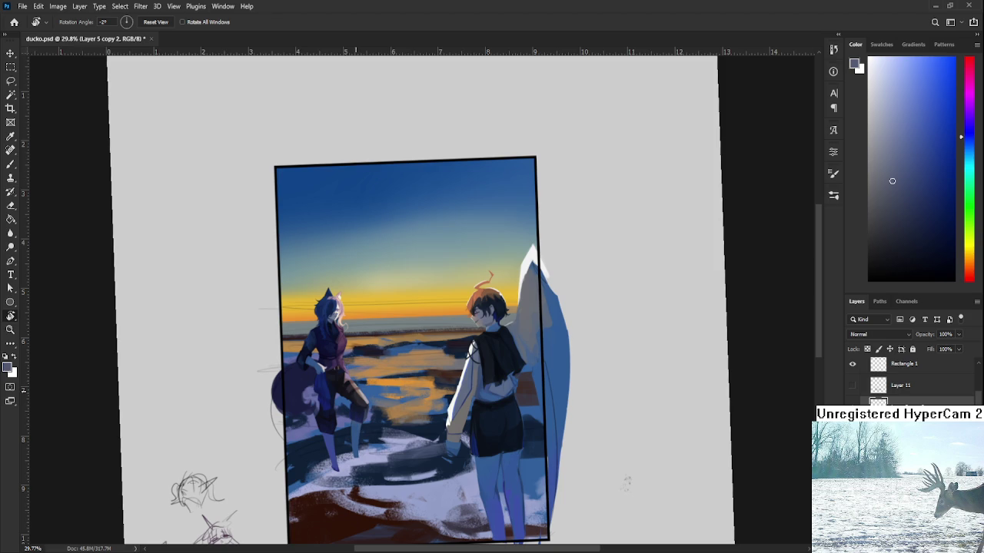
# Zoom in and, with the Brush, sample several shades from the wing
pyautogui.scroll(2, 447, 299)
pyautogui.scroll(2, 447, 300)
pyautogui.scroll(2, 447, 300)
pyautogui.scroll(-1, 447, 300)
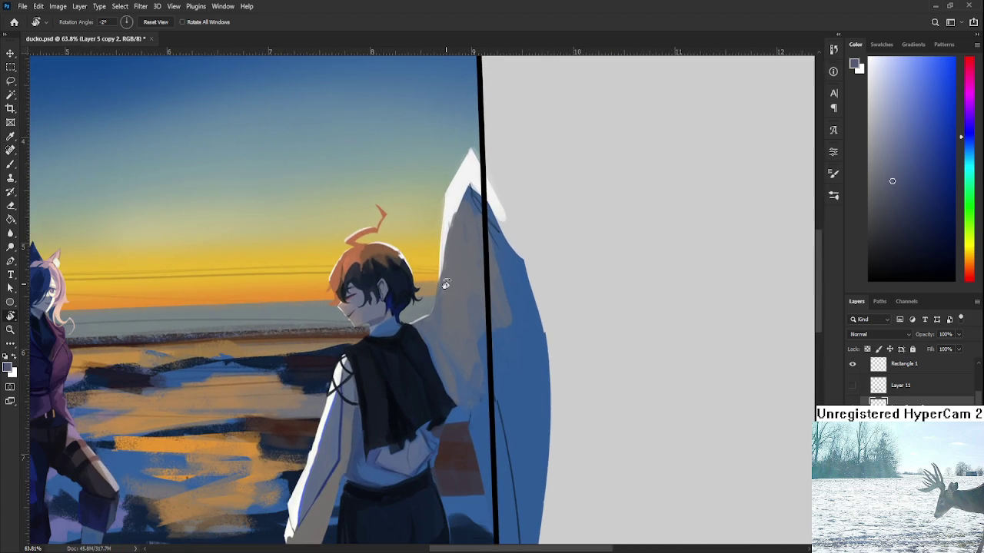
pyautogui.press('b')
pyautogui.keyDown('alt'); pyautogui.click(467, 396); pyautogui.keyUp('alt')
pyautogui.moveTo(467, 396); pyautogui.dragTo(464, 399)
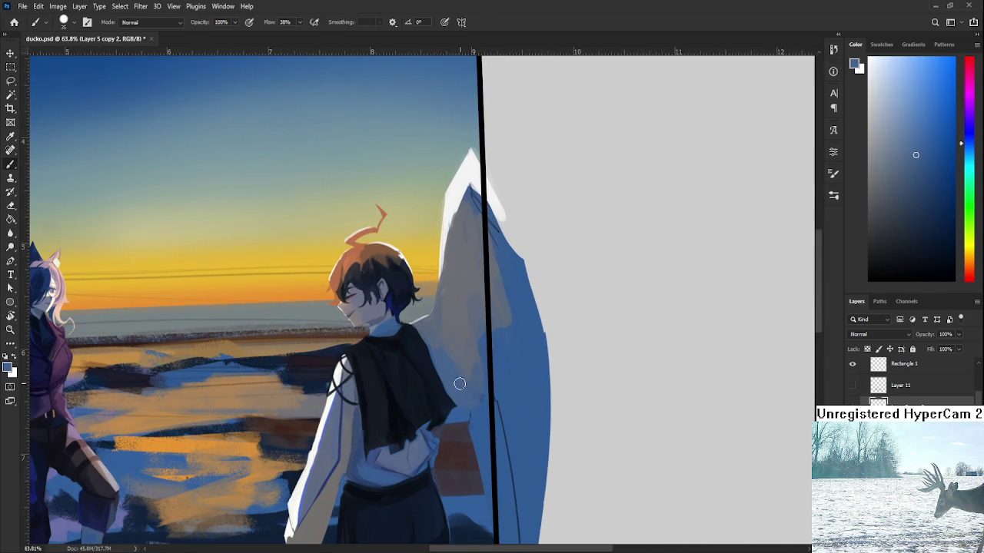
pyautogui.keyDown('alt'); pyautogui.click(465, 396); pyautogui.keyUp('alt')
pyautogui.keyDown('alt'); pyautogui.click(454, 352); pyautogui.keyUp('alt')
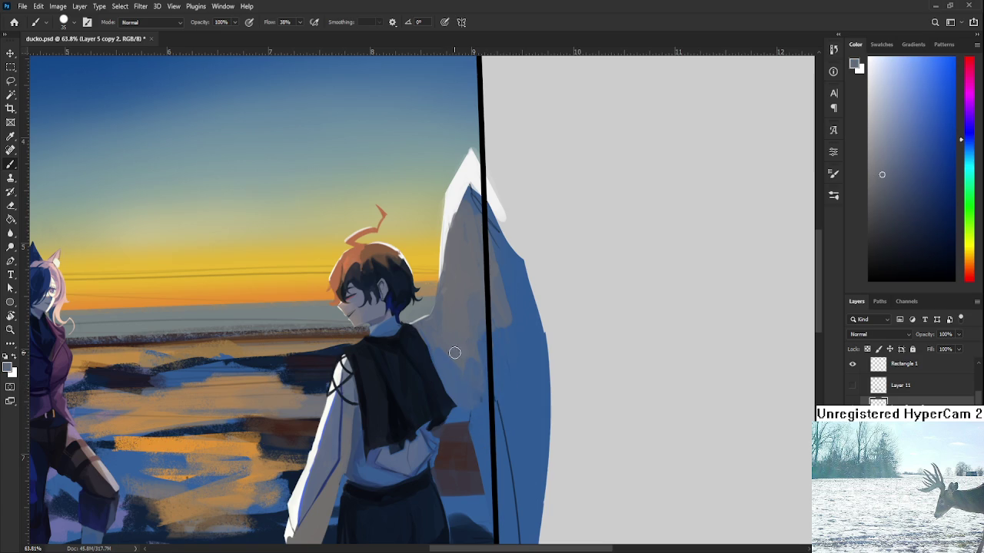
pyautogui.keyDown('alt'); pyautogui.click(459, 388); pyautogui.keyUp('alt')
# Settle on a wing colour, pan to the left figure and sample the blue of the boy's back
pyautogui.keyDown('alt'); pyautogui.click(470, 349); pyautogui.keyUp('alt')
pyautogui.keyDown('alt'); pyautogui.click(462, 332); pyautogui.keyUp('alt')
pyautogui.keyDown('alt'); pyautogui.click(481, 365); pyautogui.keyUp('alt')
pyautogui.keyDown('alt'); pyautogui.click(444, 354); pyautogui.keyUp('alt')
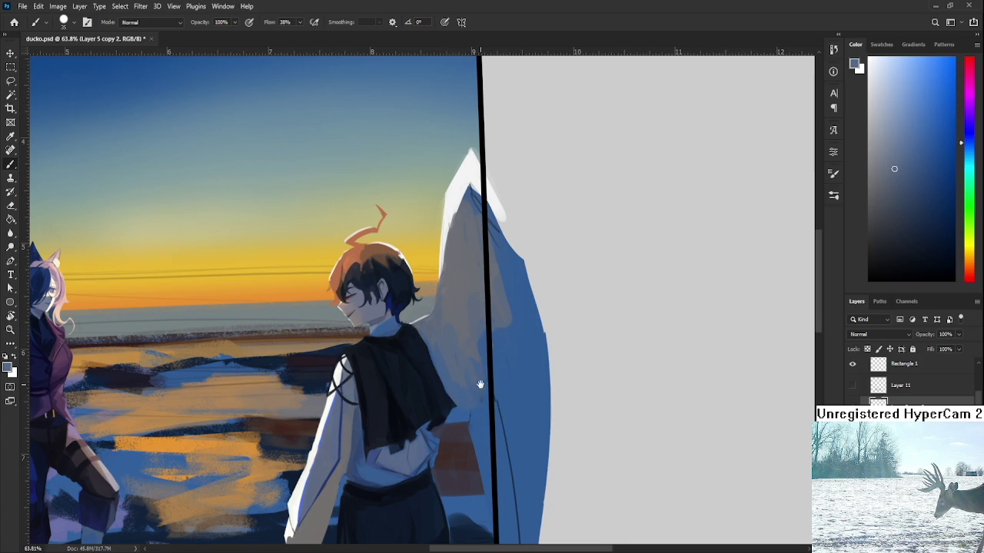
pyautogui.moveTo(483, 376); pyautogui.dragTo(555, 369)
pyautogui.moveTo(540, 424)
pyautogui.mouseDown()
pyautogui.moveTo(559, 334)
pyautogui.moveTo(526, 391)
pyautogui.mouseUp()
pyautogui.keyDown('alt'); pyautogui.click(510, 401); pyautogui.keyUp('alt')
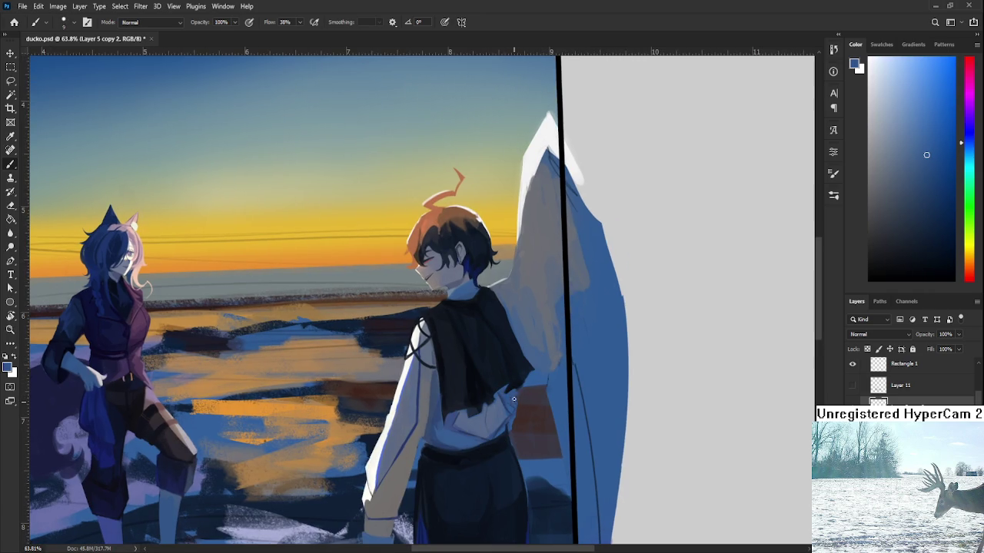
pyautogui.press('e')
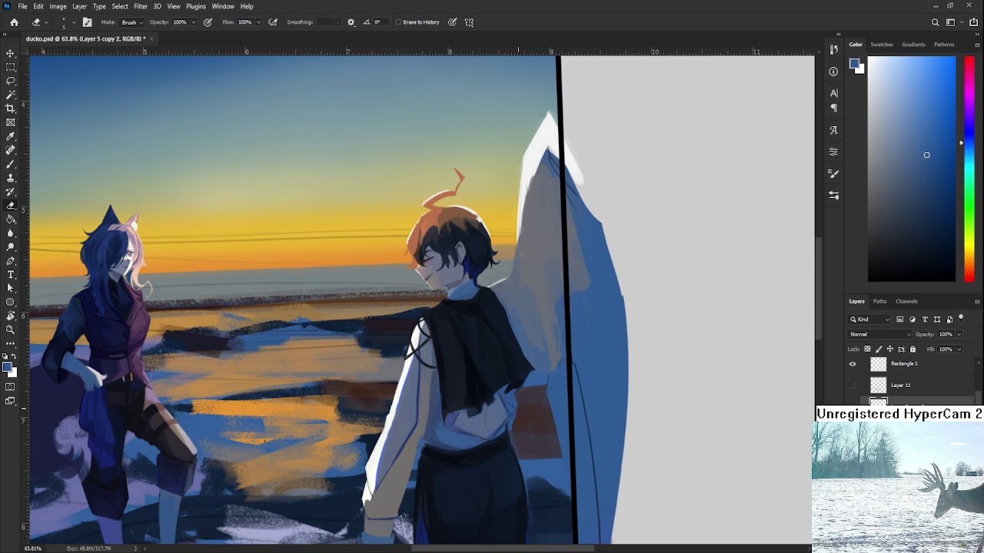
# Cover the orange-brown patch below the vest with a lighter shirt blue
pyautogui.press('b')
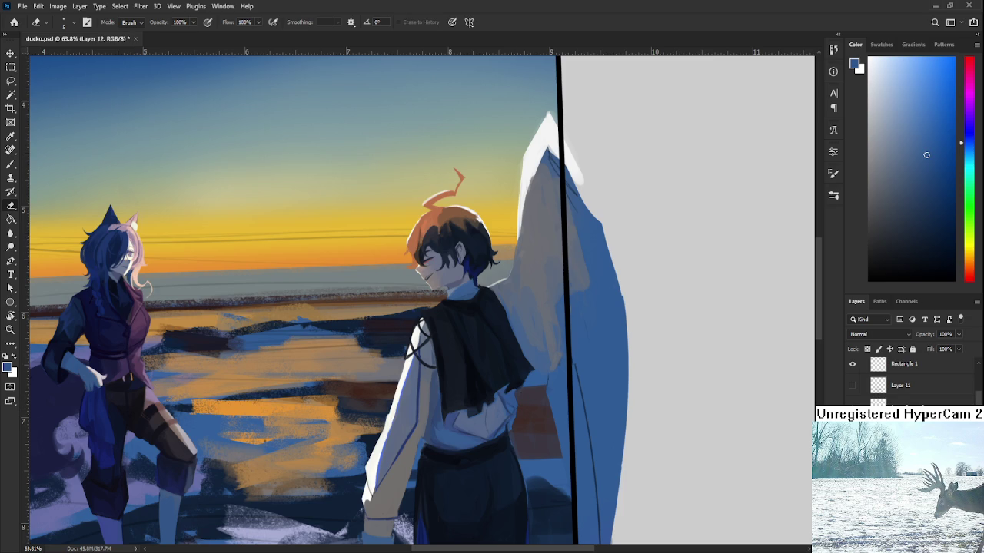
pyautogui.keyDown('alt'); pyautogui.click(509, 372); pyautogui.keyUp('alt')
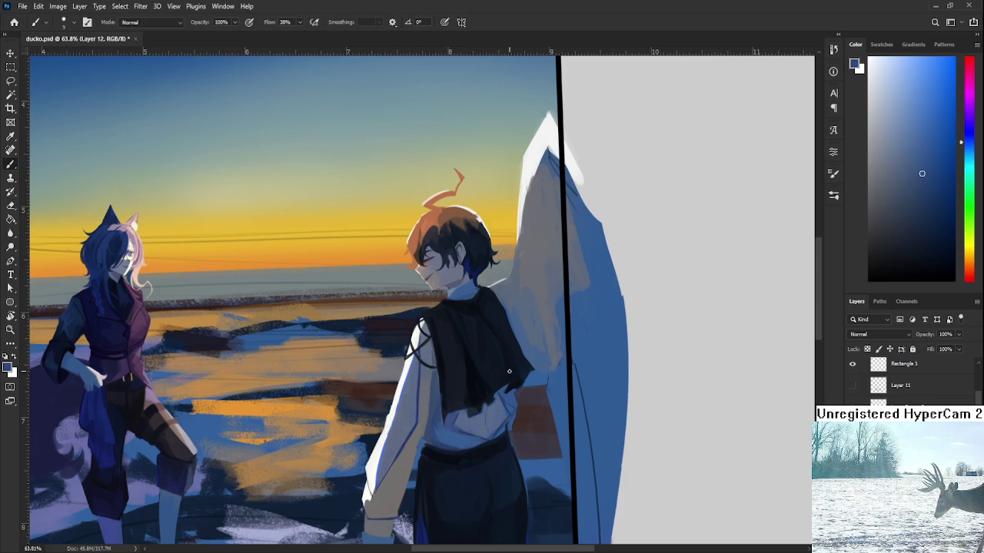
pyautogui.moveTo(512, 377); pyautogui.dragTo(513, 468)
pyautogui.press('e')
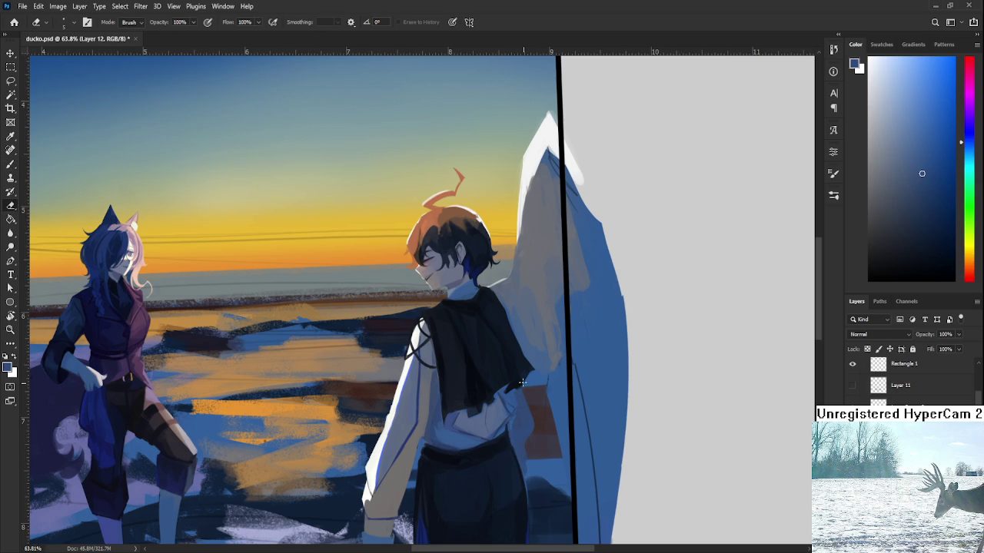
# Paint a dark blue edge along the right side of the boy's shirt
pyautogui.scroll(-2, 544, 442)
pyautogui.scroll(-3, 544, 442)
pyautogui.scroll(-2, 538, 384)
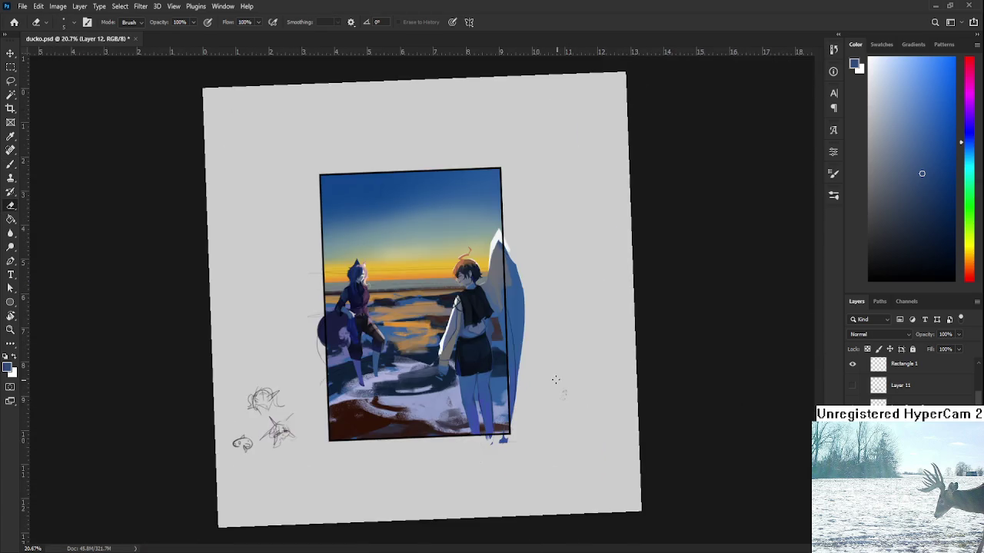
pyautogui.scroll(4, 492, 294)
pyautogui.scroll(4, 492, 294)
pyautogui.press('b')
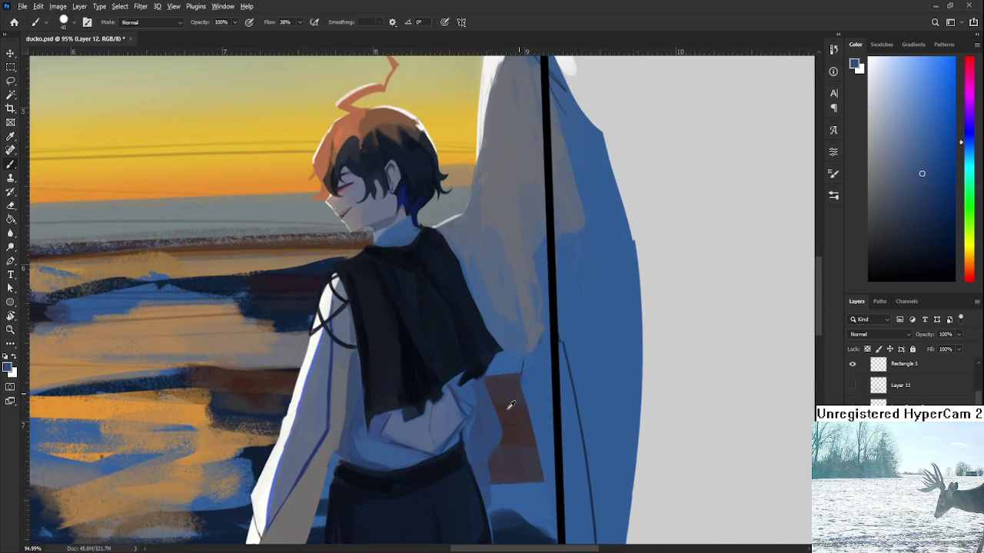
pyautogui.click(932, 211)
pyautogui.moveTo(485, 392); pyautogui.dragTo(470, 454)
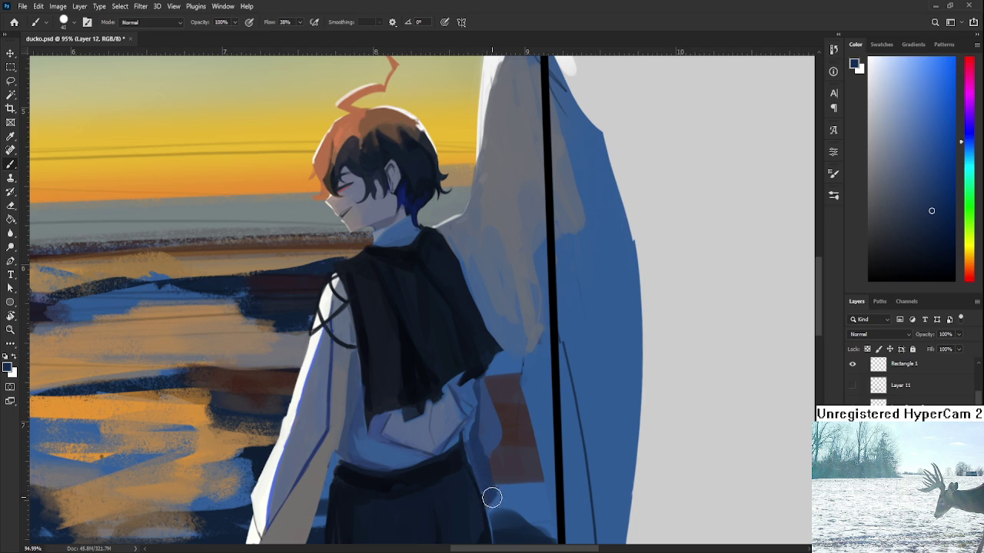
# Toggle between Eraser and Brush and pan up to show more sky above the boy
pyautogui.press('e')
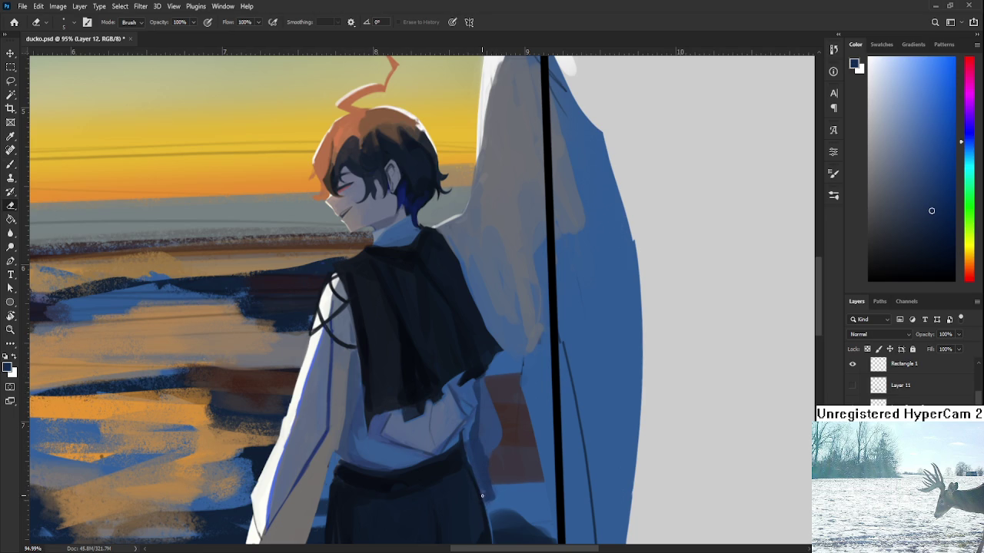
pyautogui.press('b')
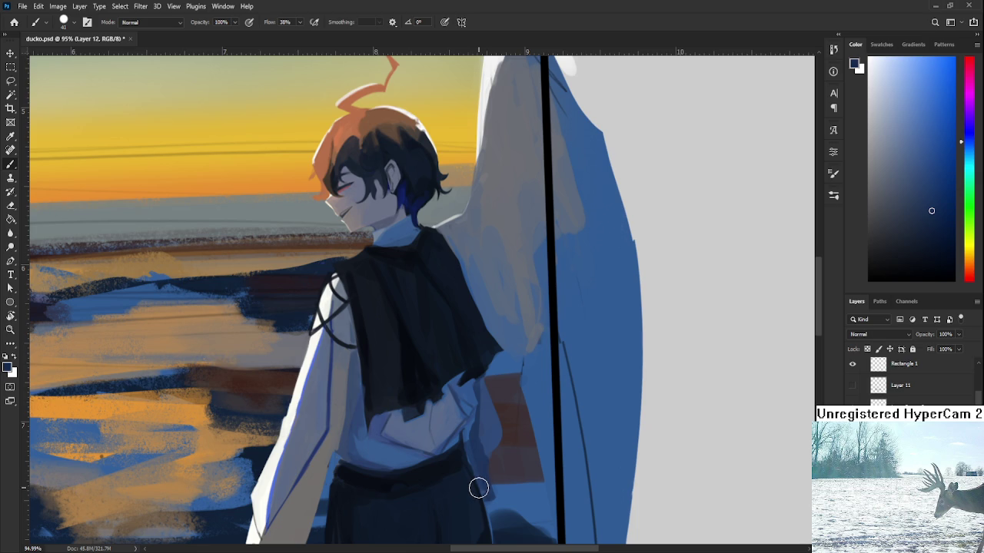
pyautogui.press('e')
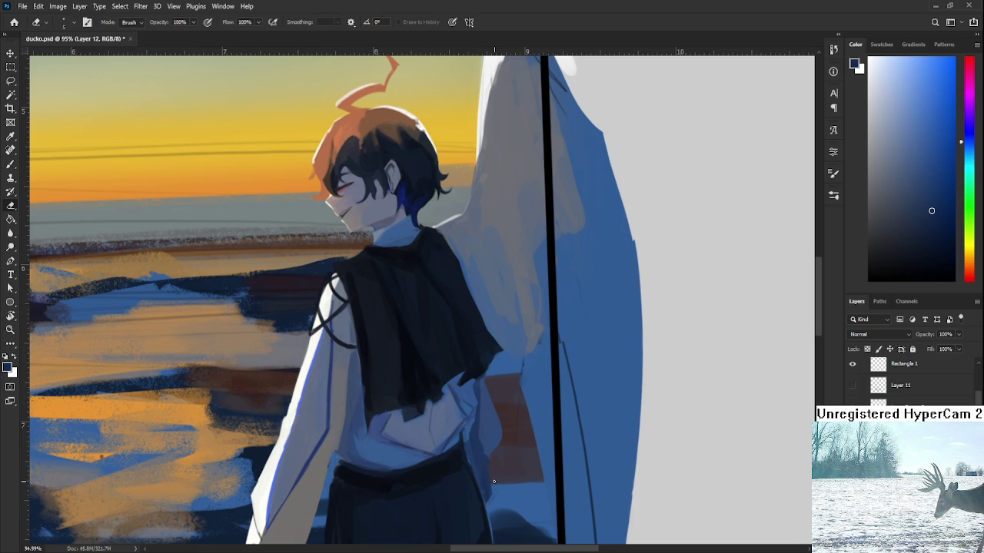
pyautogui.scroll(2, 494, 482)
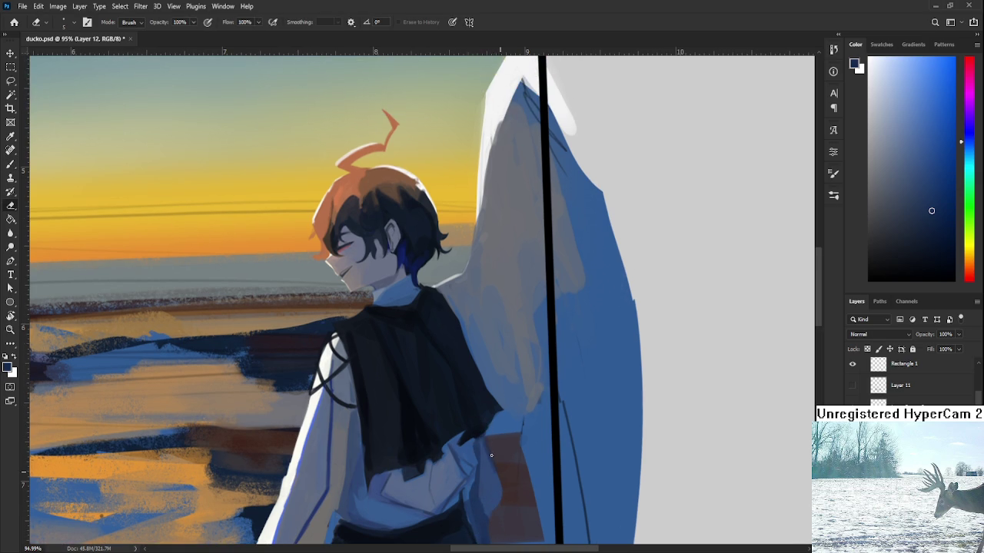
pyautogui.moveTo(505, 483); pyautogui.dragTo(501, 415)
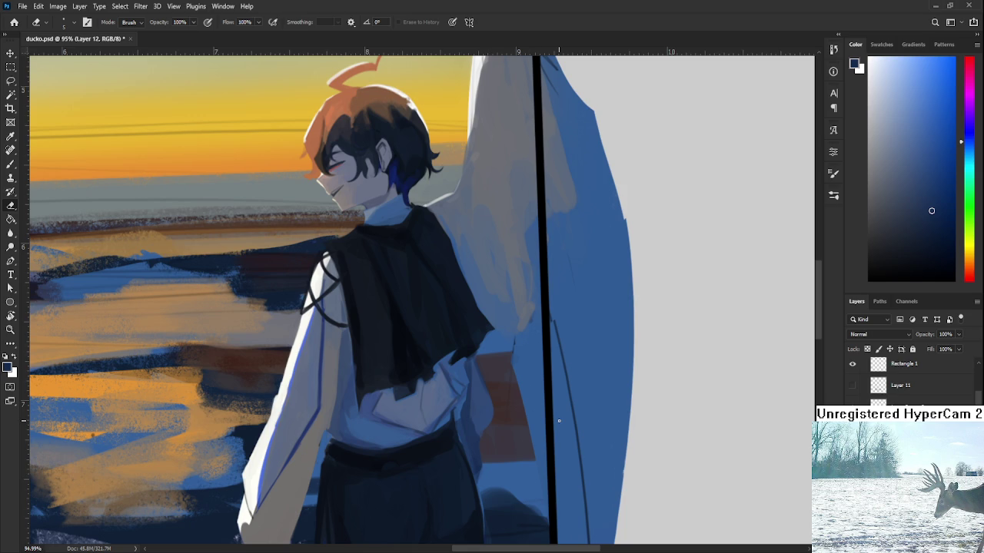
pyautogui.scroll(-3, 491, 391)
pyautogui.scroll(-2, 500, 381)
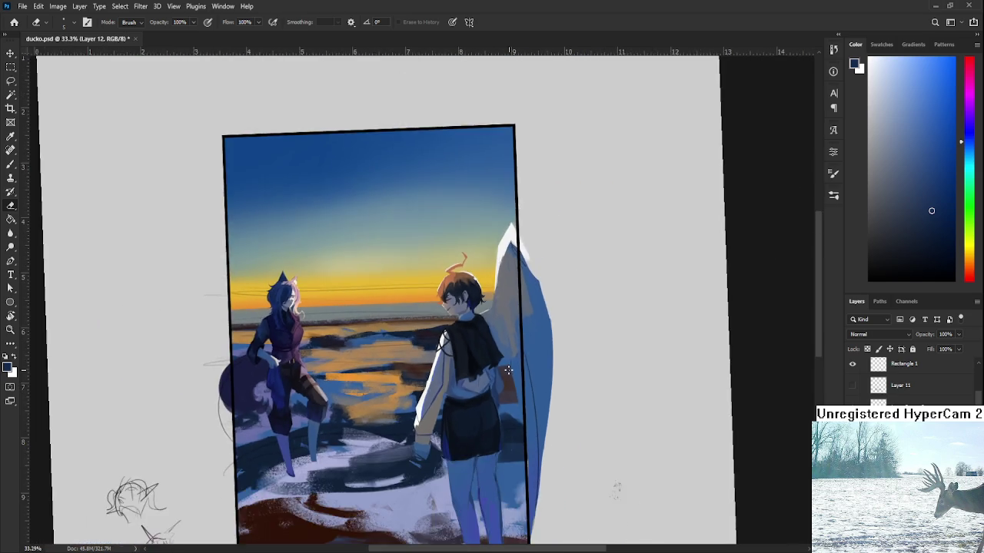
pyautogui.scroll(1, 509, 370)
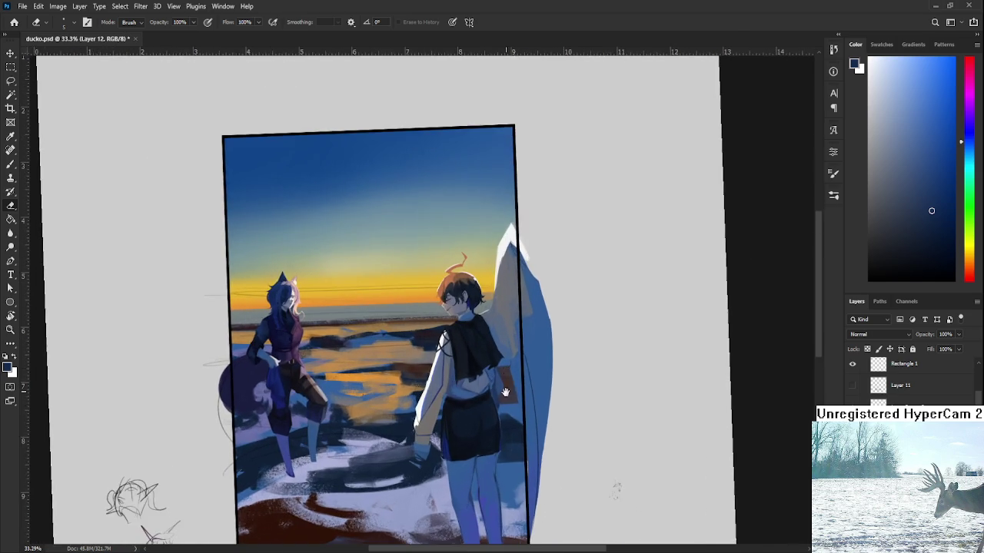
# Rotate the tilted canvas view back to level and shrink the brush
pyautogui.press('r')
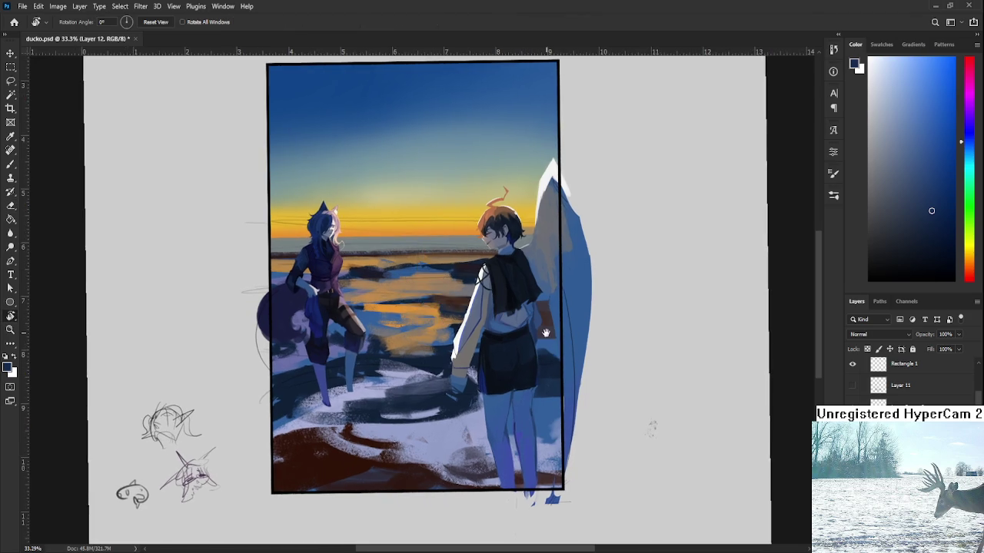
pyautogui.moveTo(541, 359); pyautogui.dragTo(558, 388)
pyautogui.scroll(2, 558, 388)
pyautogui.scroll(-1, 538, 391)
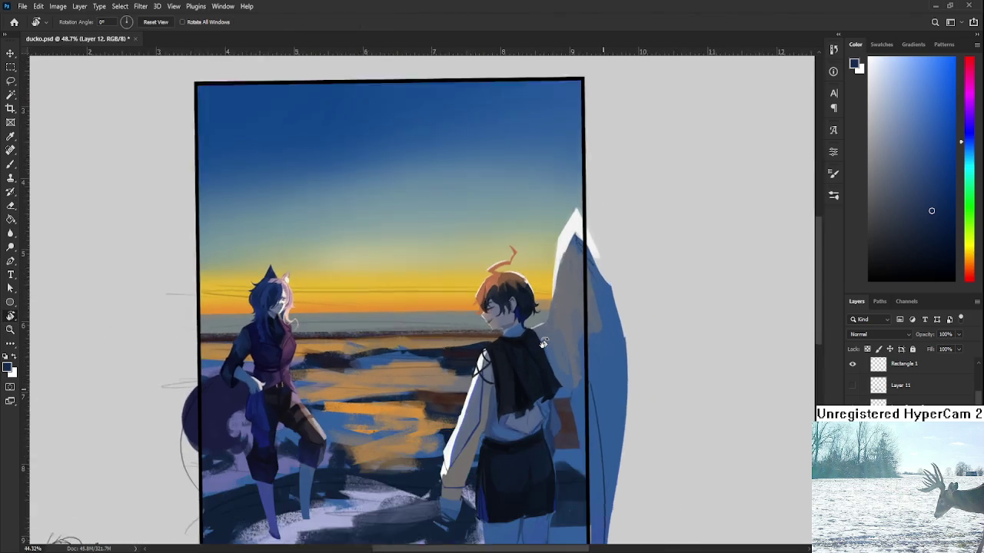
pyautogui.scroll(-2, 523, 392)
pyautogui.scroll(3, 501, 393)
pyautogui.scroll(3, 500, 393)
pyautogui.press('b')
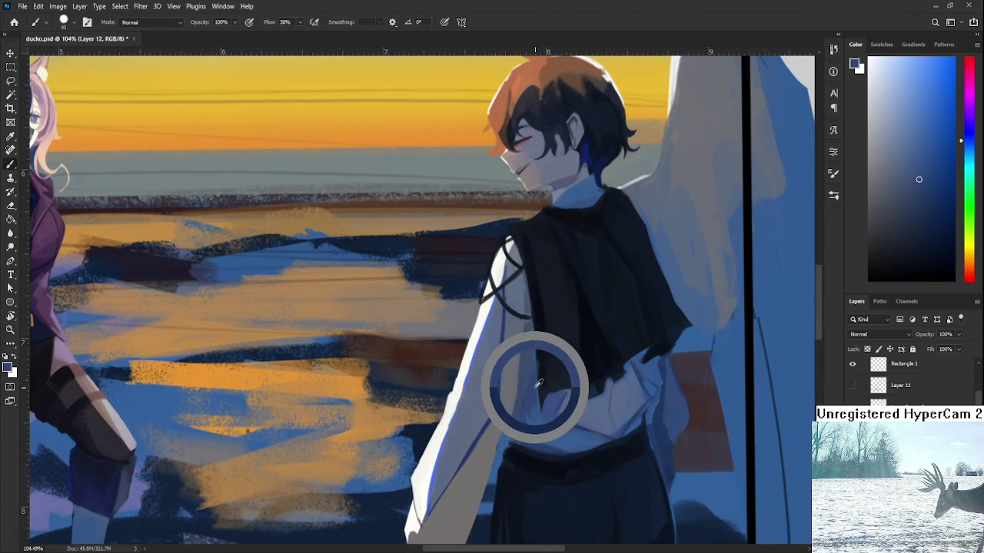
pyautogui.press('[')
pyautogui.press('[')
pyautogui.press('[')
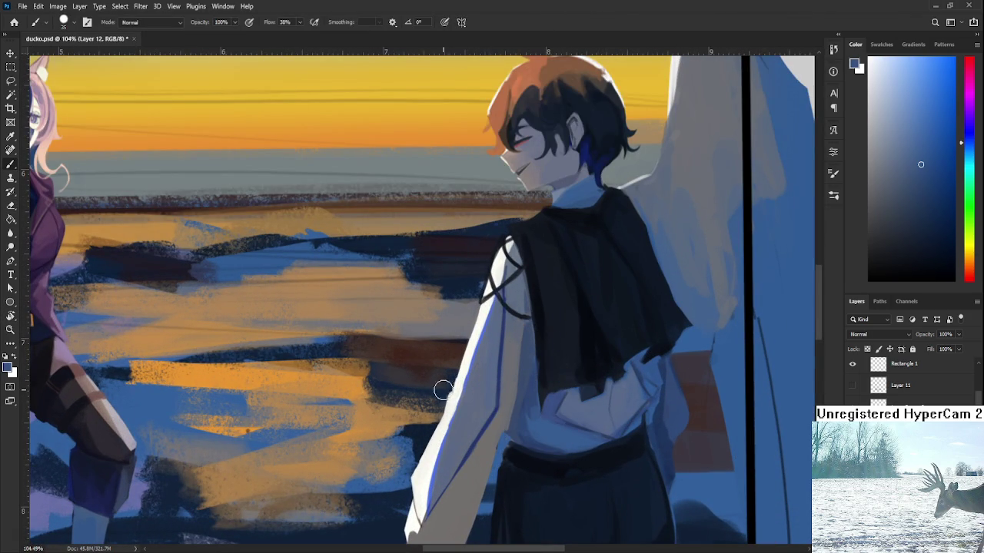
# On Layer 5 copy 2, sample the boy's pale blue sleeve colour and fit the painting in the window
pyautogui.keyDown('ctrl'); pyautogui.click(608, 460); pyautogui.keyUp('ctrl')
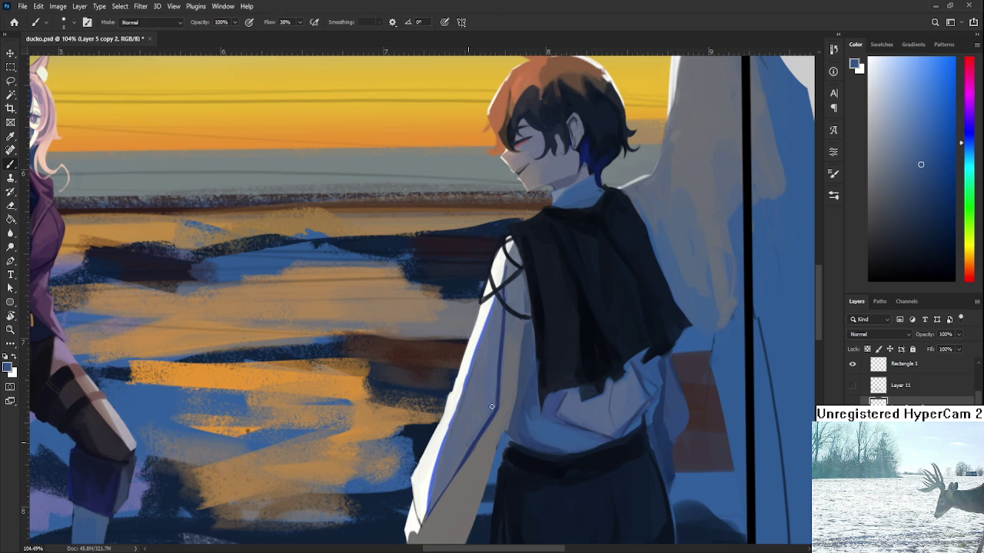
pyautogui.keyDown('alt'); pyautogui.click(473, 431); pyautogui.keyUp('alt')
pyautogui.keyDown('alt'); pyautogui.click(493, 408); pyautogui.keyUp('alt')
pyautogui.keyDown('alt'); pyautogui.click(487, 377); pyautogui.keyUp('alt')
pyautogui.hotkey('ctrl', '0')
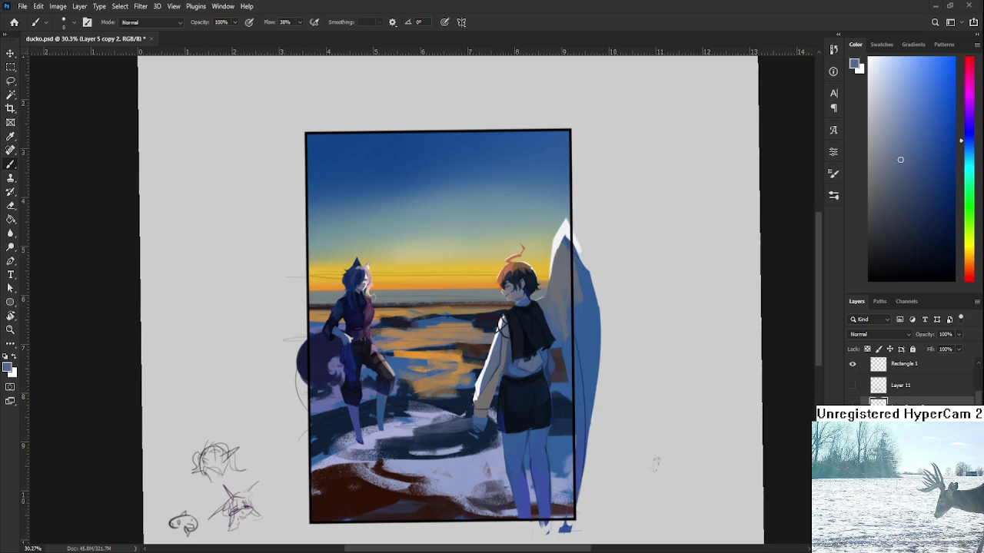
pyautogui.scroll(5, 482, 332)
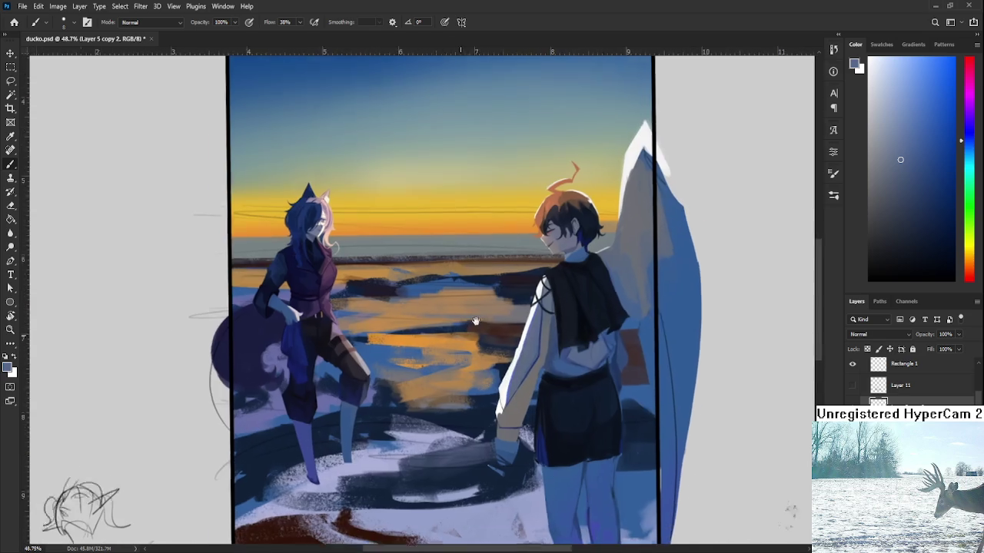
pyautogui.press('r')
pyautogui.scroll(-5, 482, 332)
pyautogui.click(496, 353)
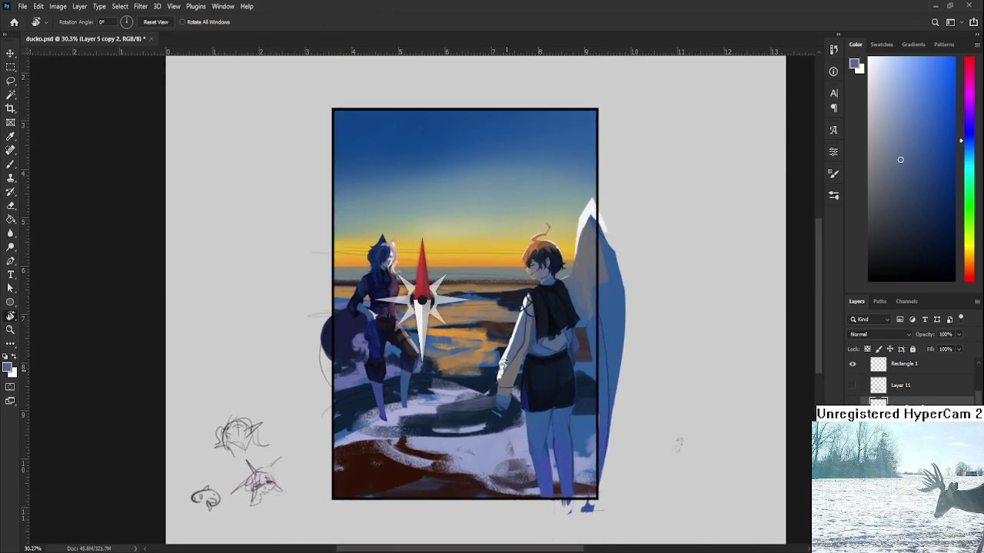
pyautogui.scroll(3, 487, 339)
pyautogui.moveTo(487, 338); pyautogui.dragTo(510, 324)
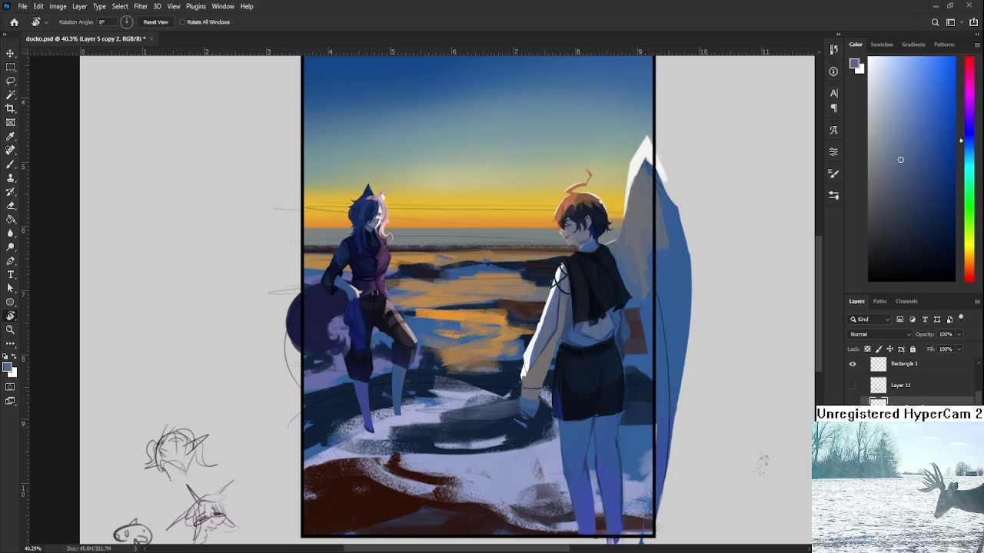
# Zoom around the painting, then return to the Brush and enlarge it to size 30
pyautogui.scroll(2, 483, 320)
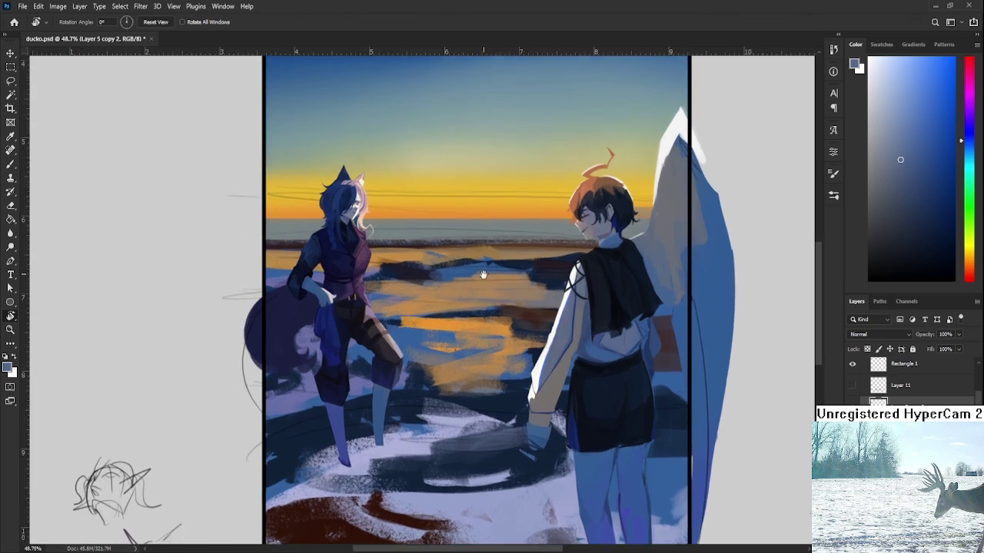
pyautogui.moveTo(664, 401); pyautogui.dragTo(635, 413)
pyautogui.scroll(-2, 613, 386)
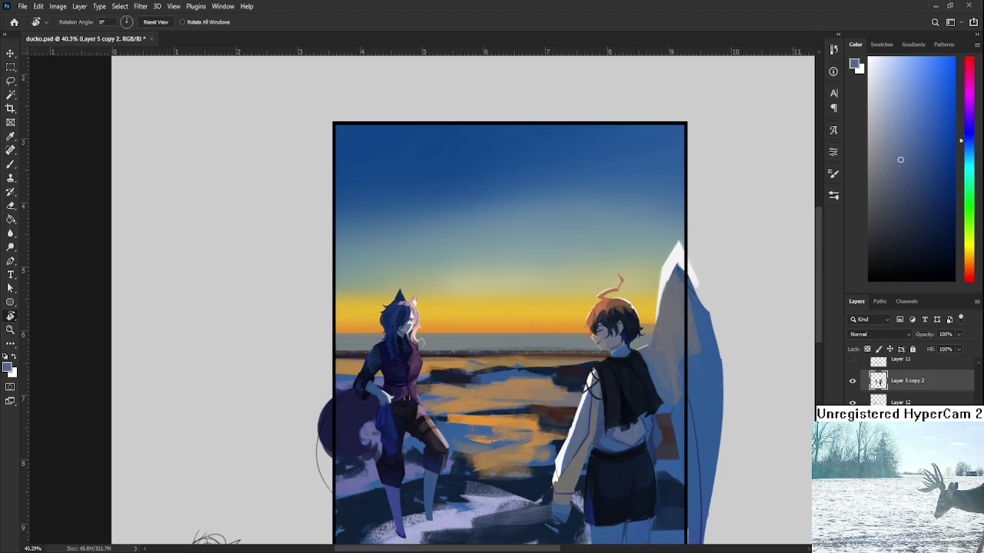
pyautogui.scroll(-1, 717, 433)
pyautogui.scroll(-2, 718, 433)
pyautogui.scroll(1, 720, 391)
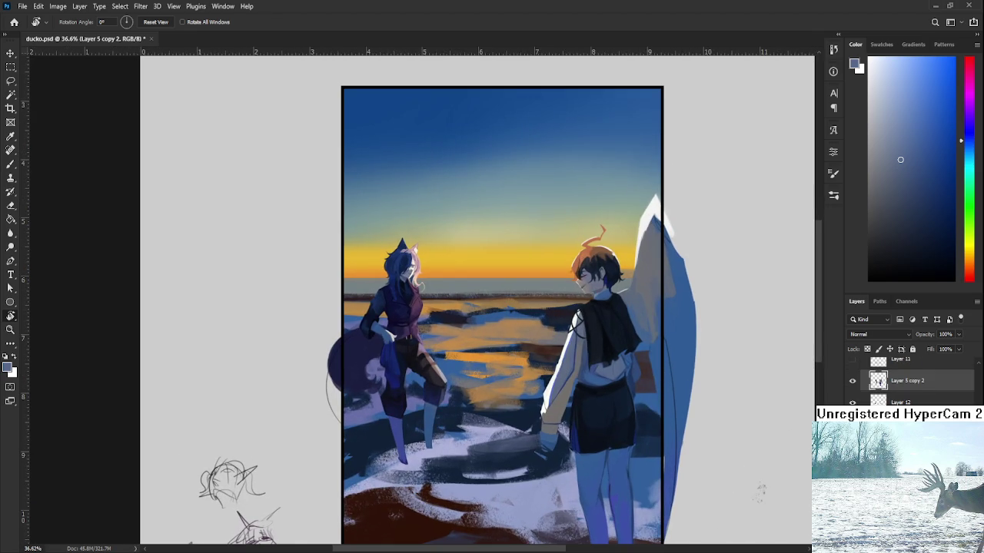
pyautogui.scroll(2, 490, 311)
pyautogui.scroll(1, 490, 311)
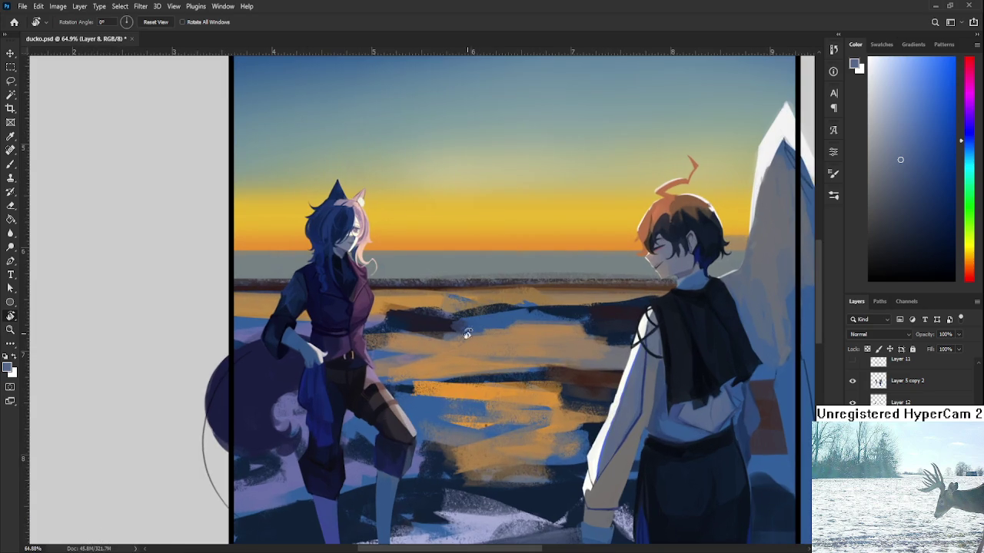
pyautogui.press('b')
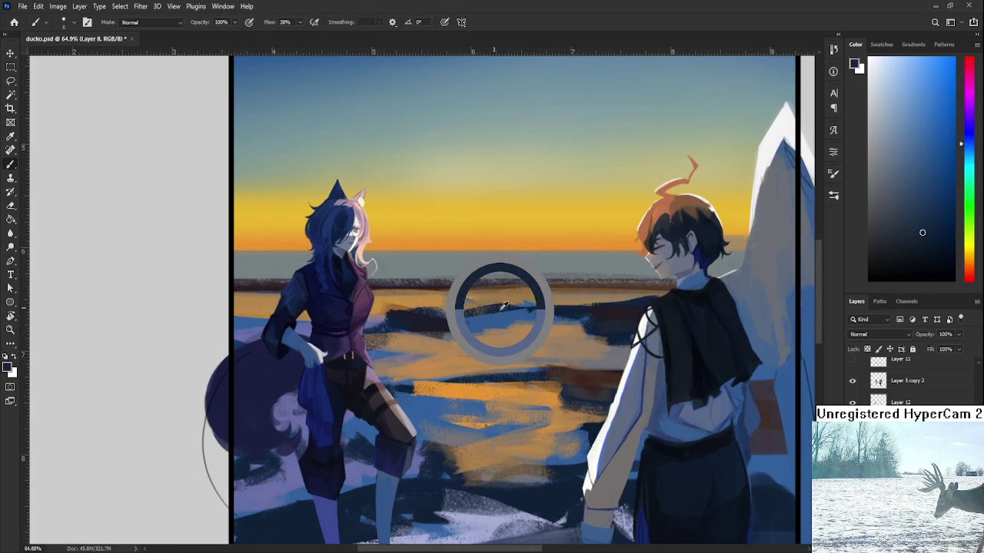
pyautogui.scroll(-1, 492, 305)
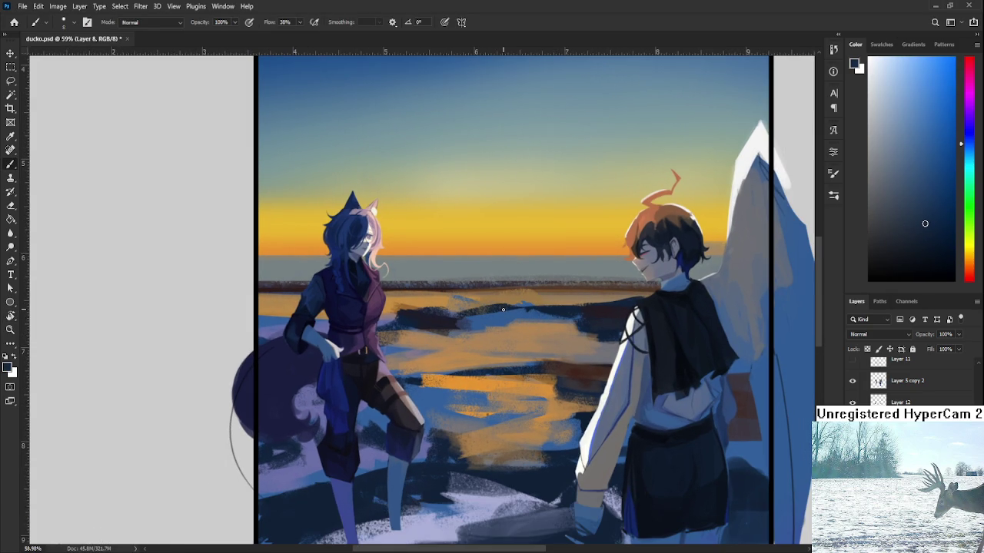
pyautogui.press(']')
pyautogui.press(']')
pyautogui.press(']')
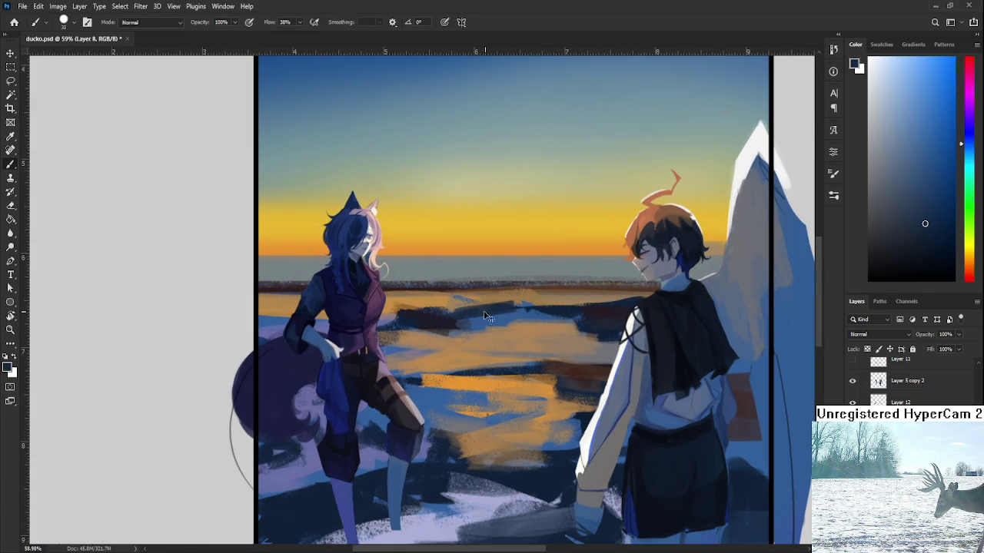
# Sample various brown-orange and blue tones from the water and horizon
pyautogui.keyDown('alt'); pyautogui.click(486, 313); pyautogui.keyUp('alt')
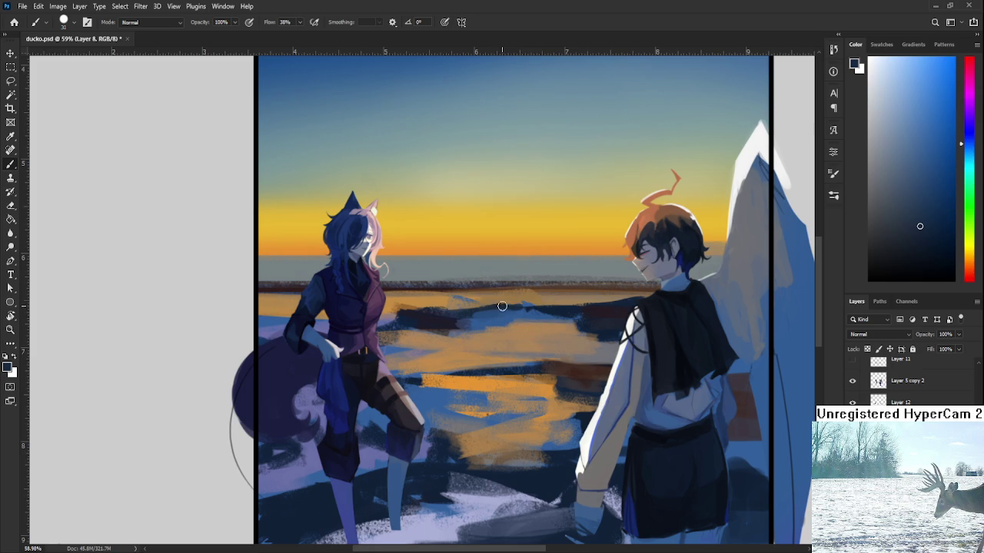
pyautogui.keyDown('alt'); pyautogui.click(523, 303); pyautogui.keyUp('alt')
pyautogui.keyDown('alt'); pyautogui.click(525, 305); pyautogui.keyUp('alt')
pyautogui.keyDown('alt'); pyautogui.click(494, 292); pyautogui.keyUp('alt')
pyautogui.keyDown('alt'); pyautogui.click(461, 292); pyautogui.keyUp('alt')
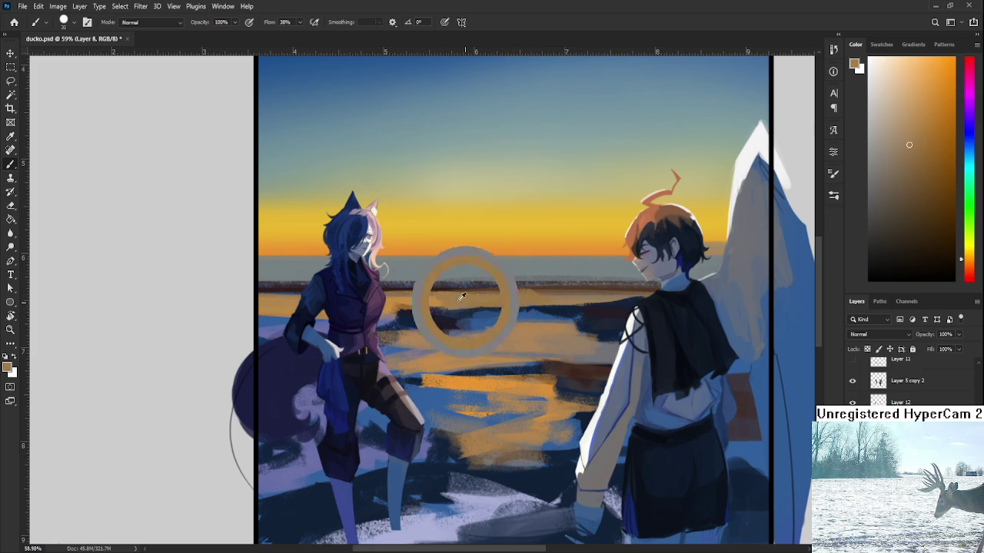
pyautogui.keyDown('alt'); pyautogui.click(427, 300); pyautogui.keyUp('alt')
pyautogui.keyDown('alt'); pyautogui.click(485, 307); pyautogui.keyUp('alt')
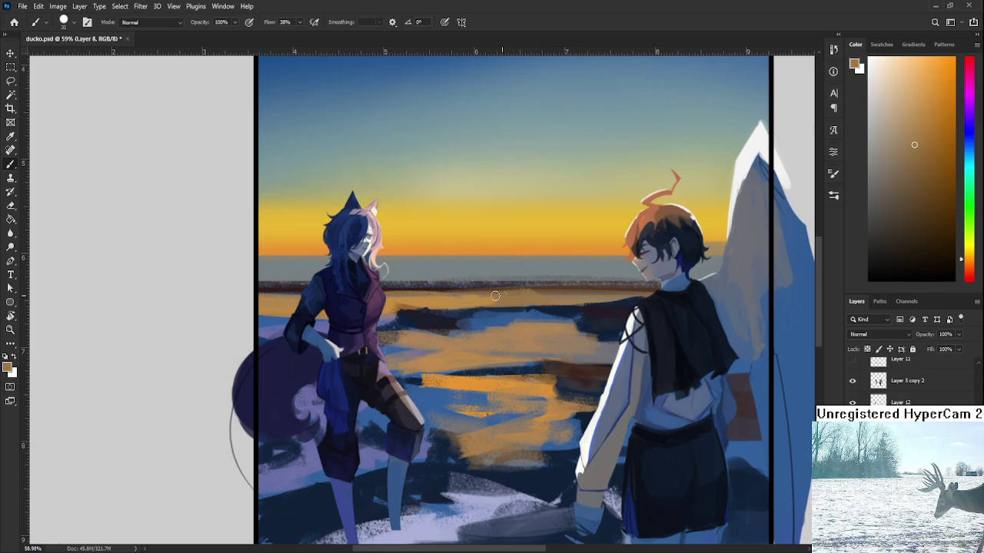
pyautogui.keyDown('alt'); pyautogui.click(452, 308); pyautogui.keyUp('alt')
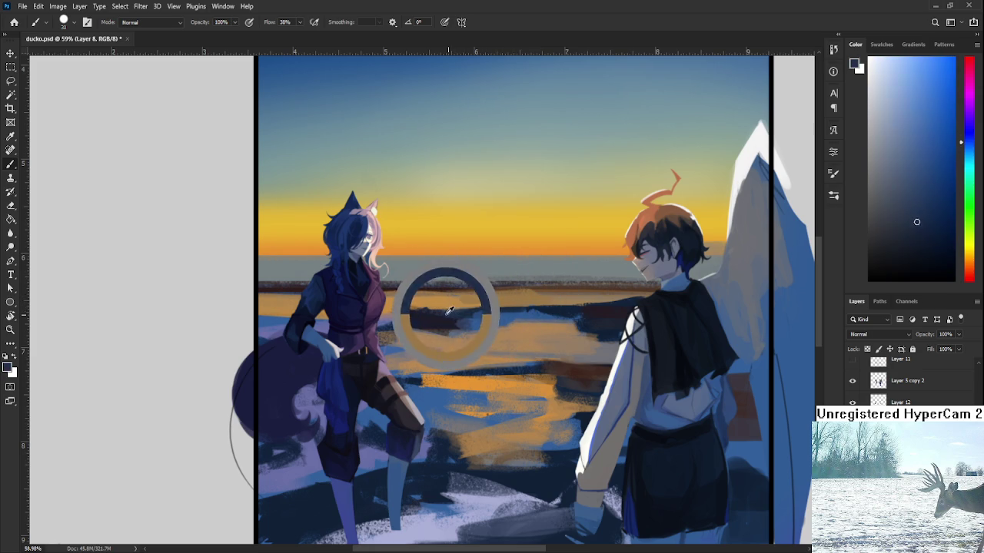
pyautogui.keyDown('alt'); pyautogui.click(501, 303); pyautogui.keyUp('alt')
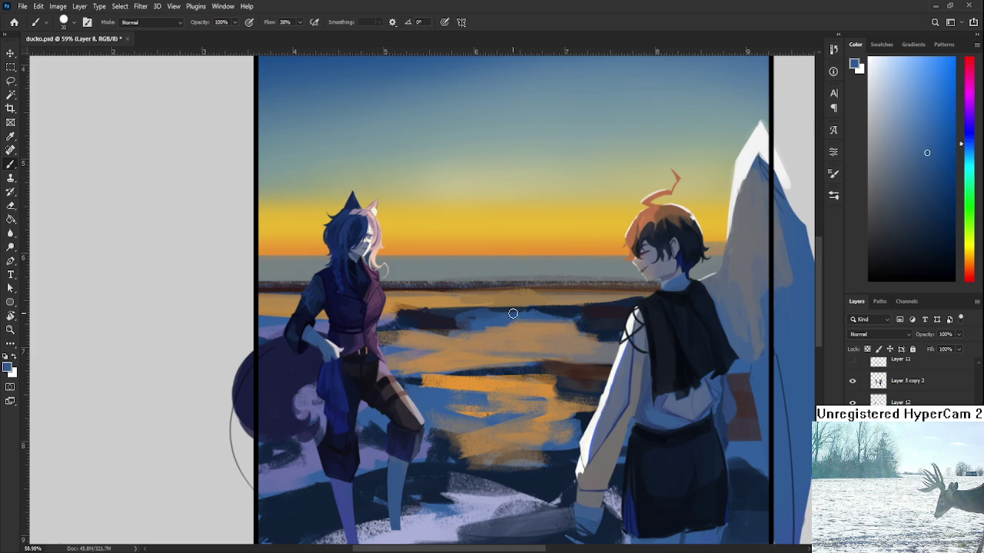
pyautogui.keyDown('alt'); pyautogui.click(555, 308); pyautogui.keyUp('alt')
pyautogui.keyDown('alt'); pyautogui.click(580, 307); pyautogui.keyUp('alt')
# Settle on a dark red-brown sampled from the sunset water and horizon
pyautogui.keyDown('alt'); pyautogui.click(607, 308); pyautogui.keyUp('alt')
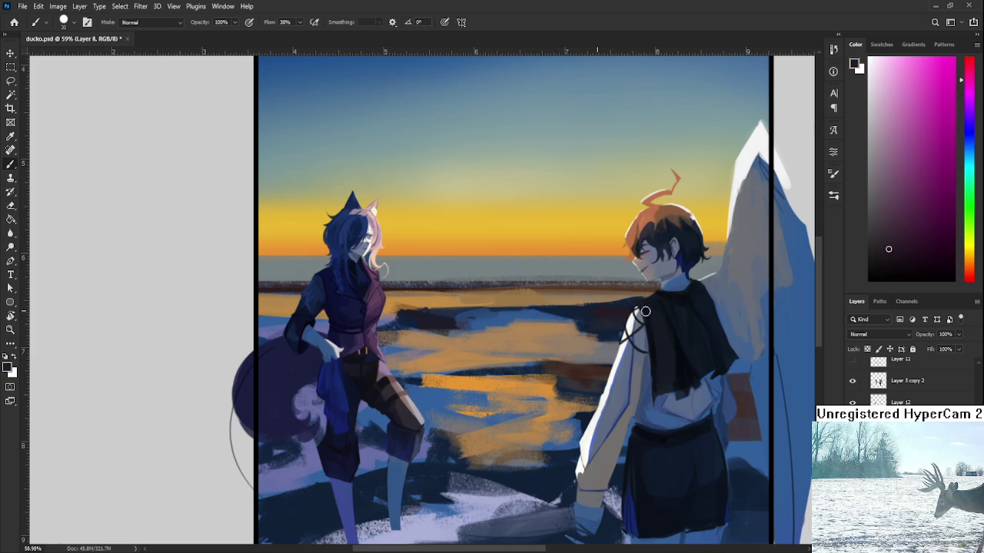
pyautogui.keyDown('alt'); pyautogui.click(635, 296); pyautogui.keyUp('alt')
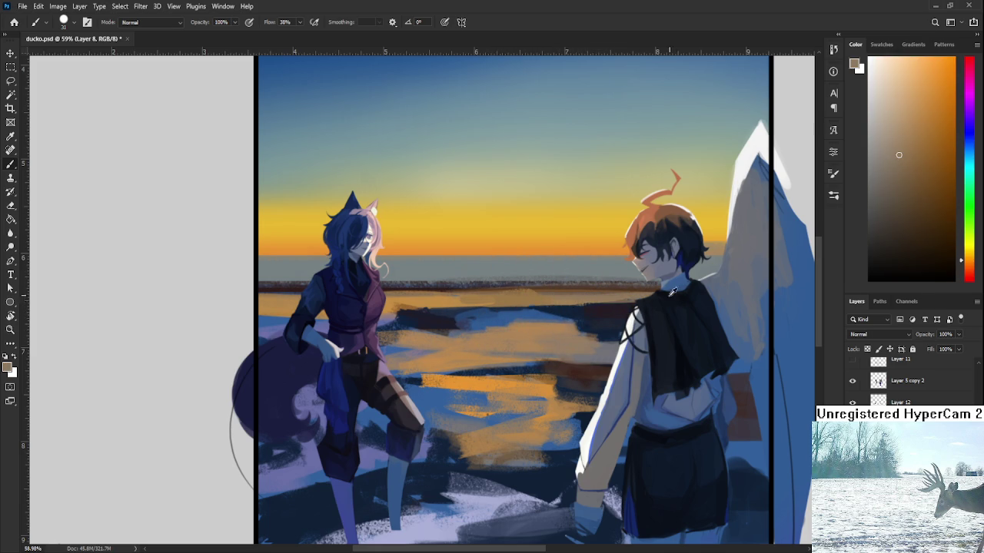
pyautogui.keyDown('alt'); pyautogui.click(607, 311); pyautogui.keyUp('alt')
pyautogui.keyDown('alt'); pyautogui.click(593, 302); pyautogui.keyUp('alt')
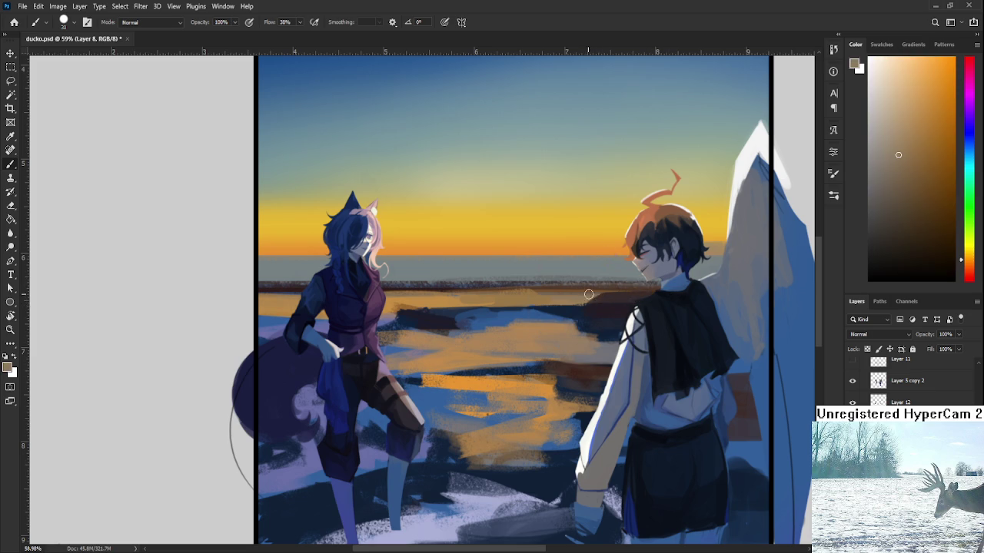
pyautogui.keyDown('alt'); pyautogui.click(607, 300); pyautogui.keyUp('alt')
pyautogui.keyDown('alt'); pyautogui.click(580, 296); pyautogui.keyUp('alt')
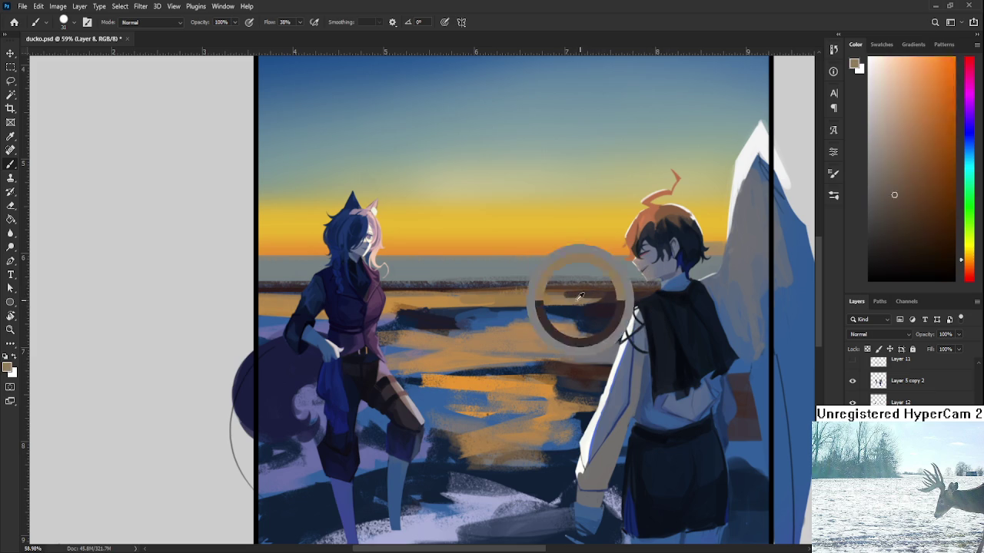
pyautogui.keyDown('alt'); pyautogui.click(591, 297); pyautogui.keyUp('alt')
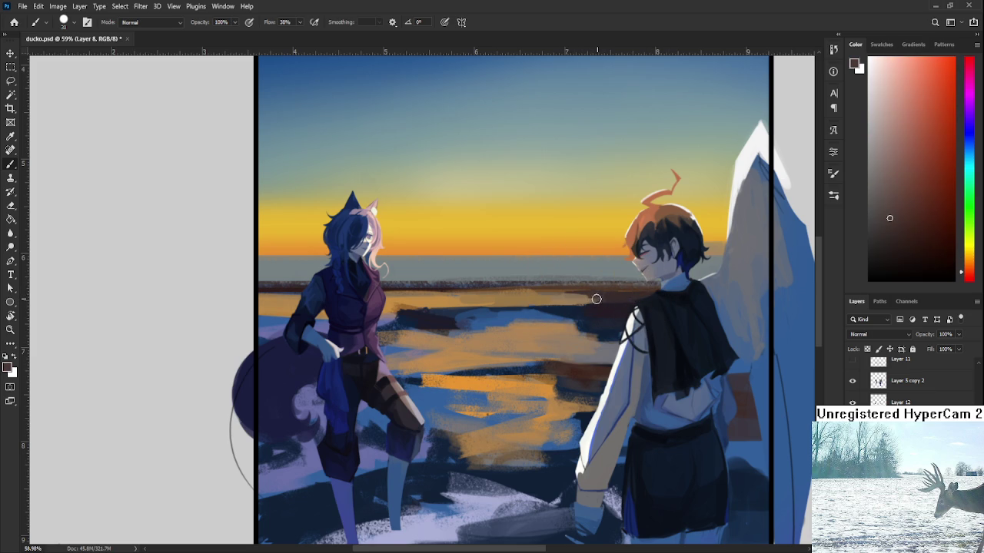
pyautogui.moveTo(588, 313); pyautogui.dragTo(598, 309)
pyautogui.scroll(-3, 311, 415)
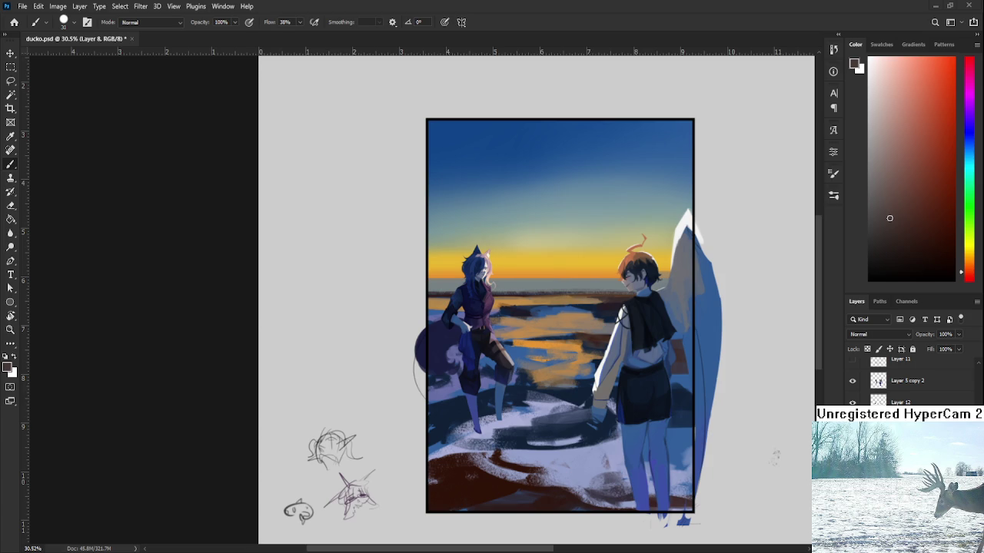
pyautogui.moveTo(430, 361); pyautogui.dragTo(392, 389)
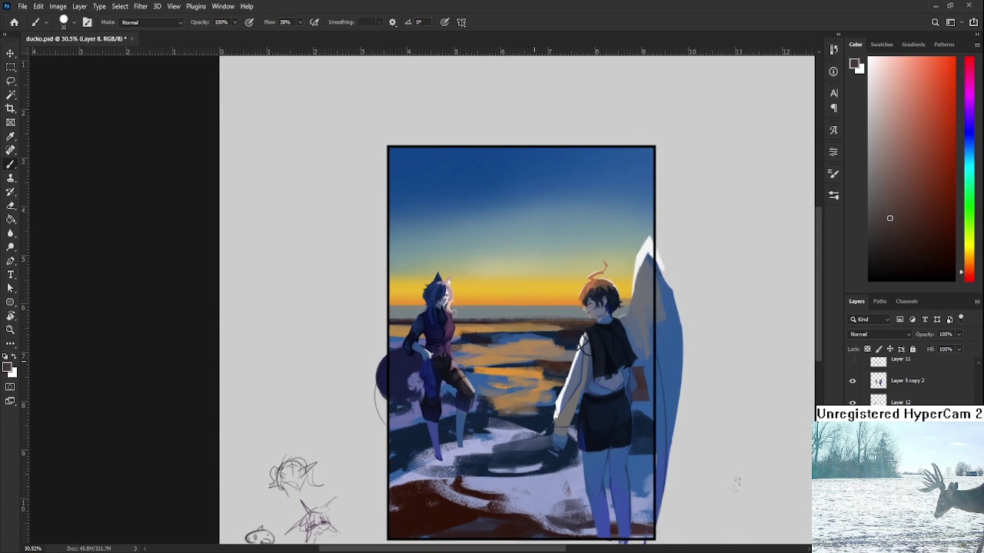
# Sample a muted blue from the water as the paint colour
pyautogui.scroll(3, 392, 389)
pyautogui.keyDown('alt'); pyautogui.click(456, 319); pyautogui.keyUp('alt')
pyautogui.keyDown('alt'); pyautogui.click(434, 330); pyautogui.keyUp('alt')
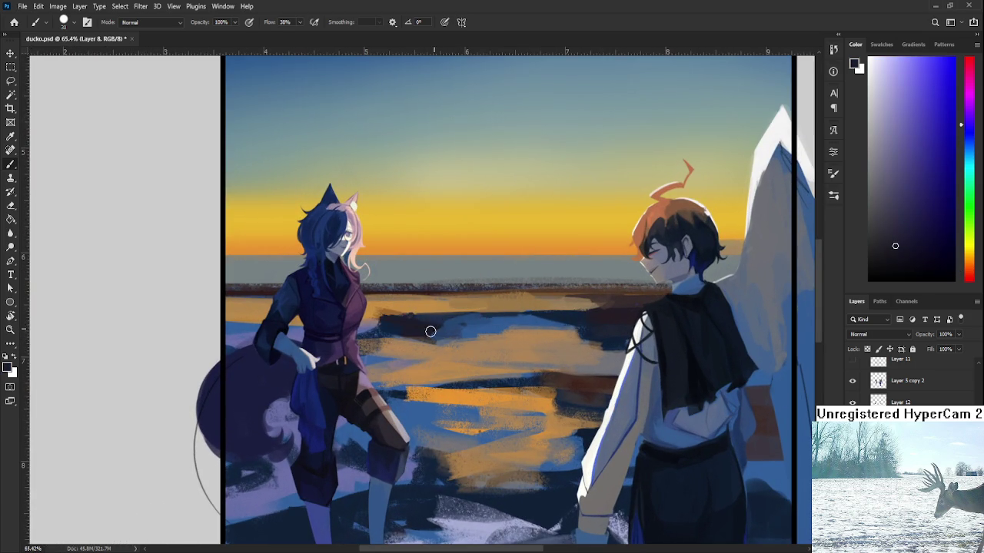
pyautogui.keyDown('alt'); pyautogui.click(451, 324); pyautogui.keyUp('alt')
pyautogui.keyDown('alt'); pyautogui.click(457, 321); pyautogui.keyUp('alt')
pyautogui.keyDown('alt'); pyautogui.click(498, 323); pyautogui.keyUp('alt')
pyautogui.keyDown('alt'); pyautogui.click(496, 325); pyautogui.keyUp('alt')
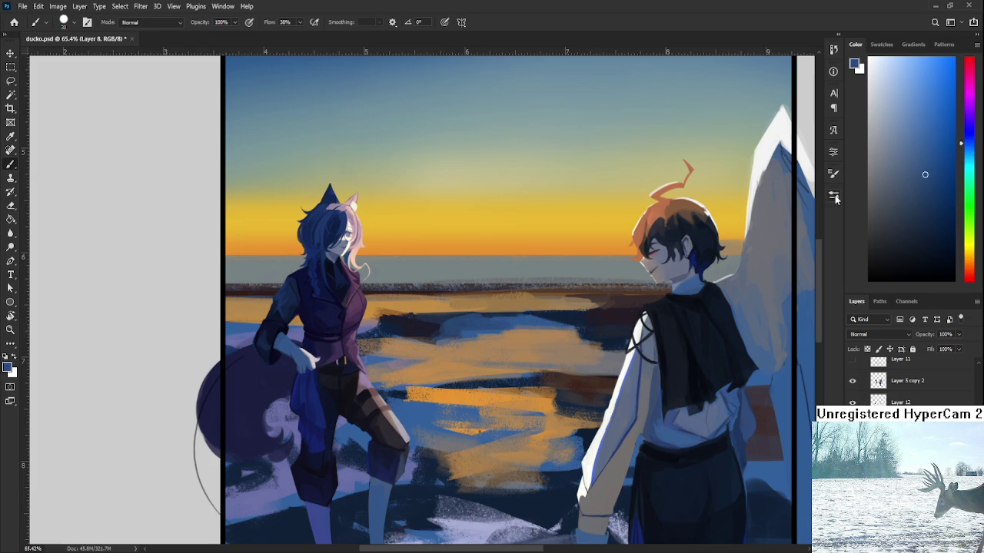
# Switch to the larger 60 px brush preset and zoom around the canvas
pyautogui.press('.')
pyautogui.keyDown('alt'); pyautogui.scroll(-5, 554, 315); pyautogui.keyUp('alt')
pyautogui.keyDown('alt'); pyautogui.scroll(-2, 554, 315); pyautogui.keyUp('alt')
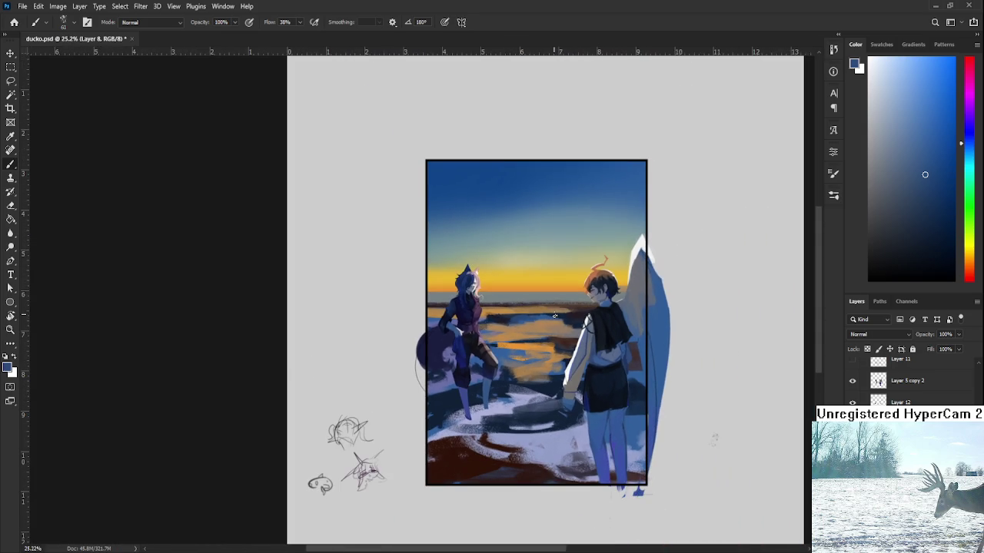
pyautogui.keyDown('alt'); pyautogui.scroll(-1, 541, 310); pyautogui.keyUp('alt')
pyautogui.keyDown('alt'); pyautogui.scroll(2, 507, 308); pyautogui.keyUp('alt')
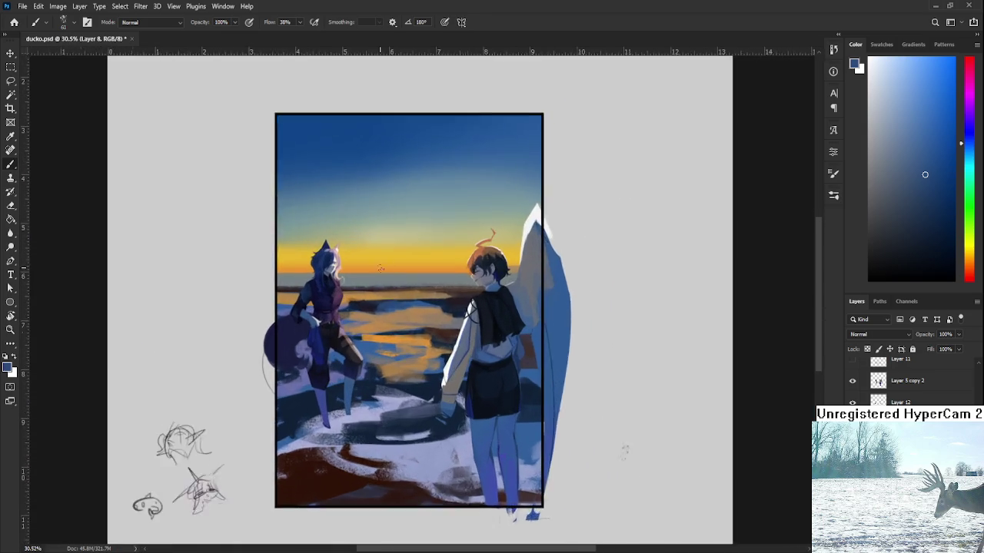
pyautogui.keyDown('alt'); pyautogui.scroll(1, 476, 306); pyautogui.keyUp('alt')
pyautogui.keyDown('alt'); pyautogui.scroll(2, 445, 304); pyautogui.keyUp('alt')
pyautogui.keyDown('alt'); pyautogui.scroll(1, 457, 338); pyautogui.keyUp('alt')
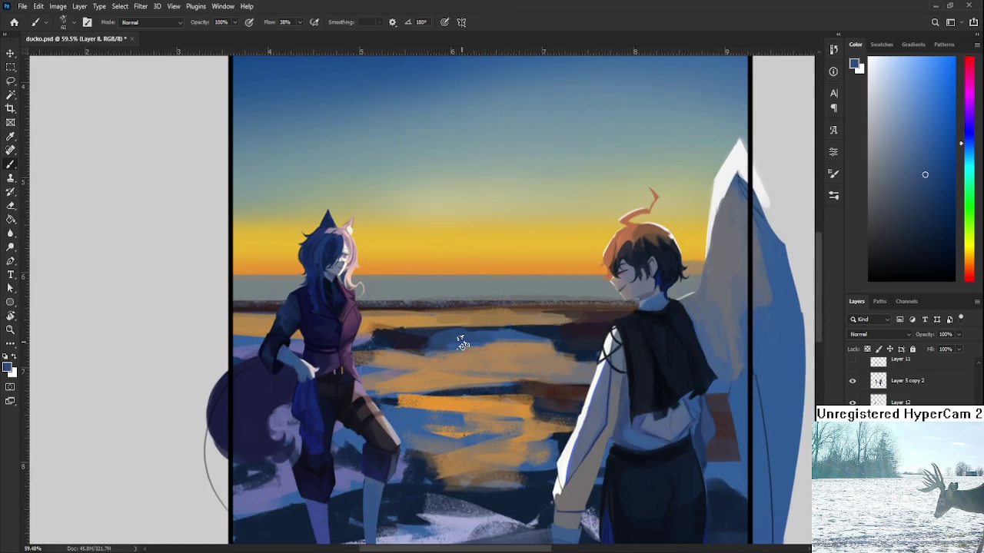
pyautogui.keyDown('alt'); pyautogui.scroll(1, 461, 340); pyautogui.keyUp('alt')
pyautogui.moveTo(470, 380); pyautogui.dragTo(474, 269)
pyautogui.keyDown('alt'); pyautogui.scroll(-2, 473, 269); pyautogui.keyUp('alt')
pyautogui.keyDown('alt'); pyautogui.scroll(-1, 475, 269); pyautogui.keyUp('alt')
pyautogui.keyDown('alt'); pyautogui.scroll(-1, 477, 269); pyautogui.keyUp('alt')
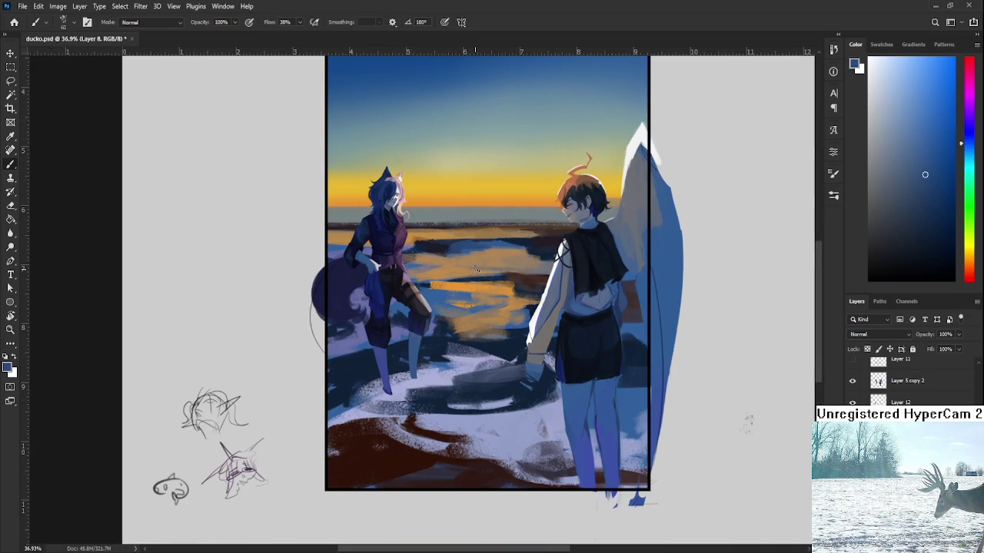
pyautogui.keyDown('alt'); pyautogui.scroll(1, 567, 308); pyautogui.keyUp('alt')
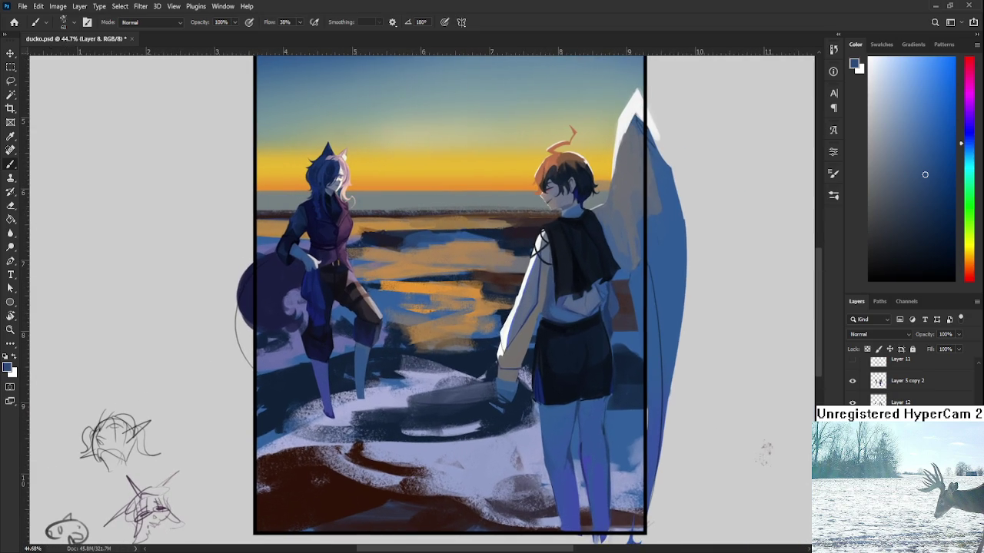
pyautogui.scroll(1, 907, 382)
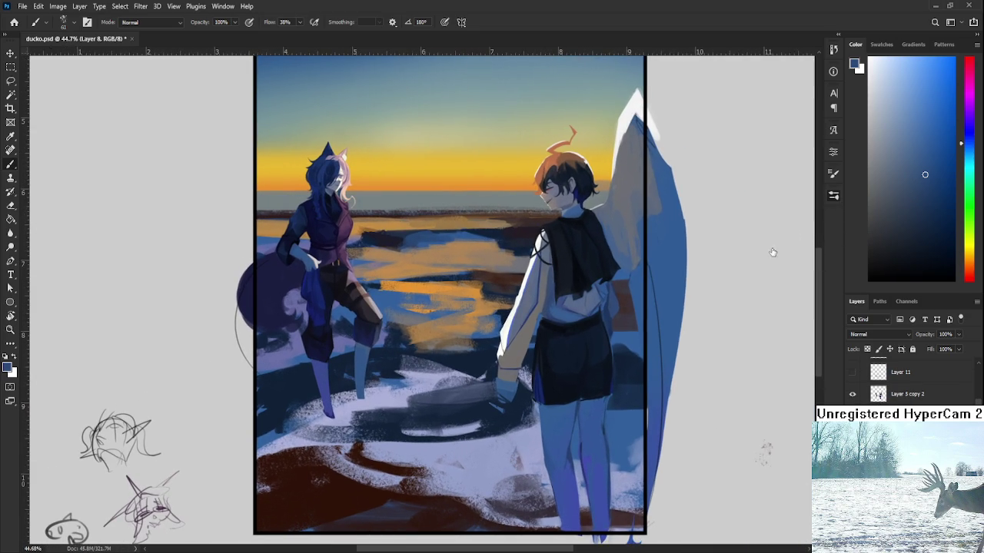
pyautogui.keyDown('alt'); pyautogui.scroll(1, 607, 400); pyautogui.keyUp('alt')
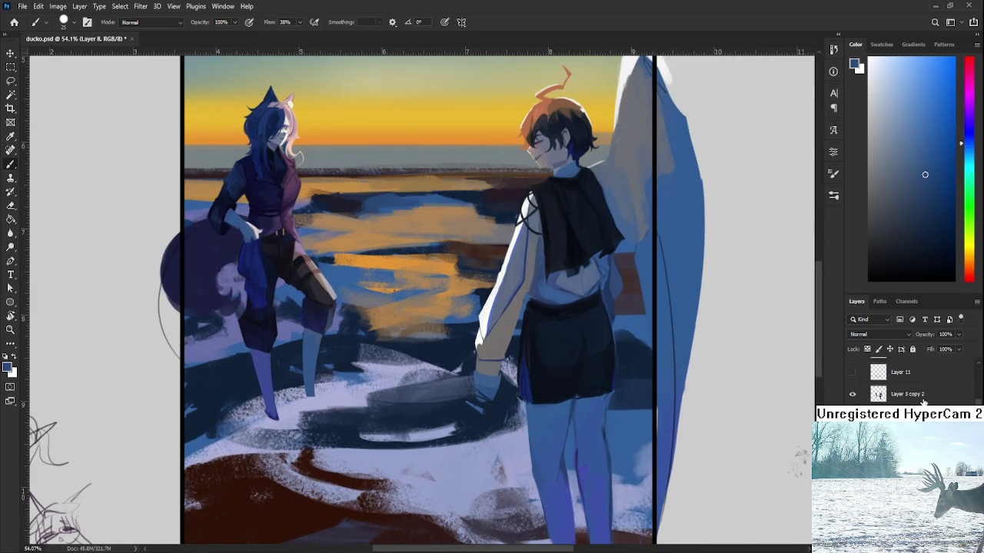
# Lasso the boy's shorts and legs on Layer 5 copy 2 and scale them to 92.37%
pyautogui.keyDown('ctrl'); pyautogui.click(602, 413); pyautogui.keyUp('ctrl')
pyautogui.press('l')
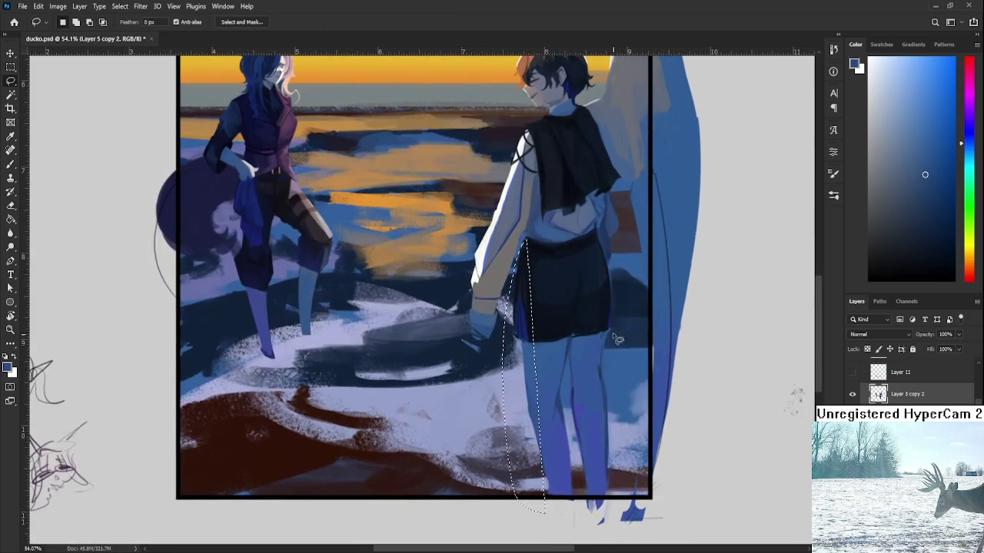
pyautogui.moveTo(538, 546)
pyautogui.mouseDown()
pyautogui.moveTo(530, 245)
pyautogui.moveTo(609, 261)
pyautogui.mouseUp()
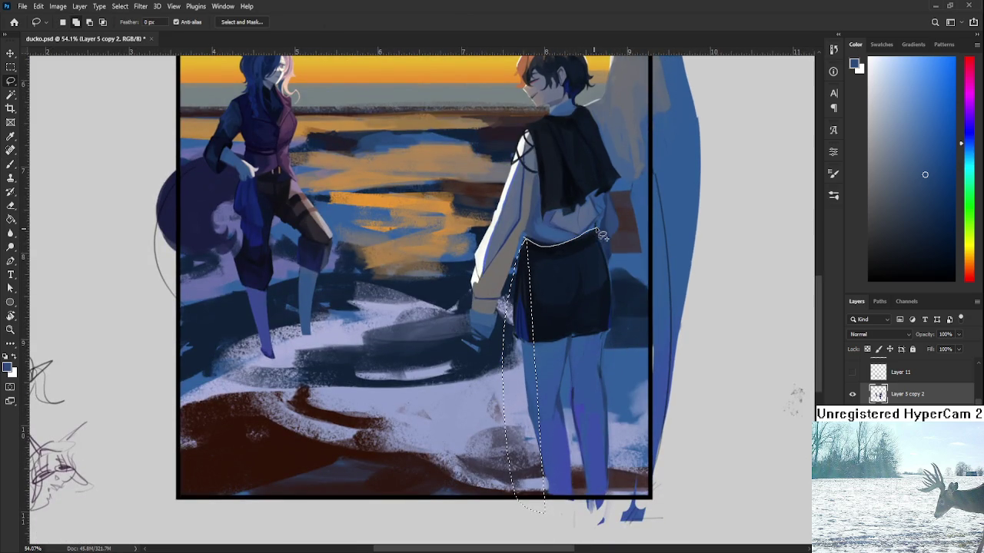
pyautogui.moveTo(610, 261); pyautogui.dragTo(489, 513)
pyautogui.hotkey('ctrl', 't')
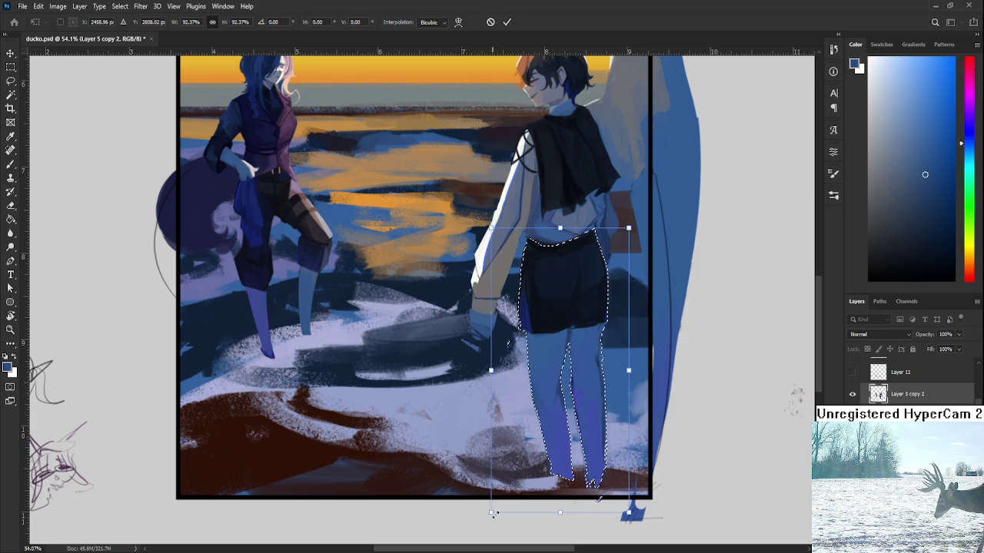
pyautogui.press('Return')
pyautogui.hotkey('ctrl', 'd')
# Enlarge the whole boy and wing to about 109%, nudged slightly up and right
pyautogui.scroll(-3, 505, 490)
pyautogui.scroll(-2, 519, 482)
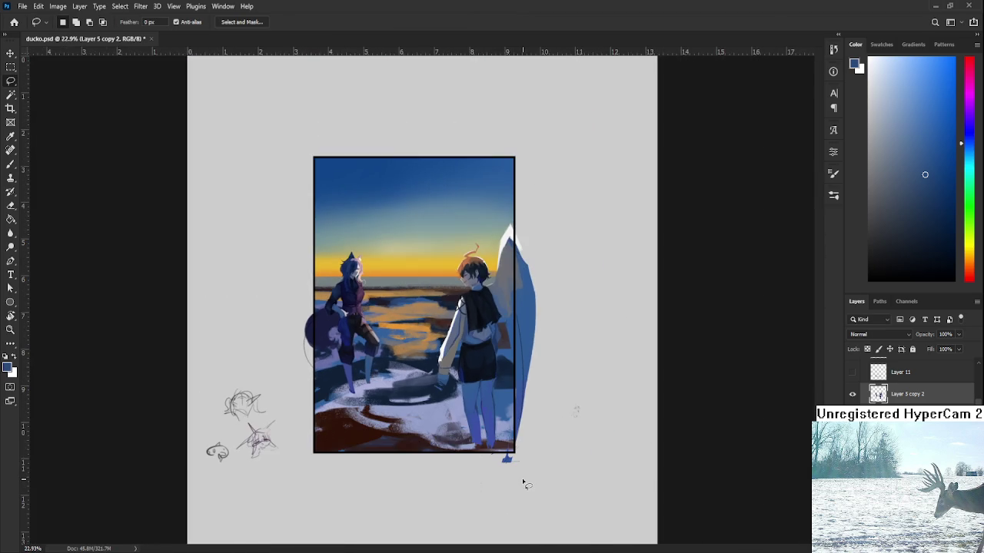
pyautogui.scroll(1, 503, 424)
pyautogui.hotkey('ctrl', 't')
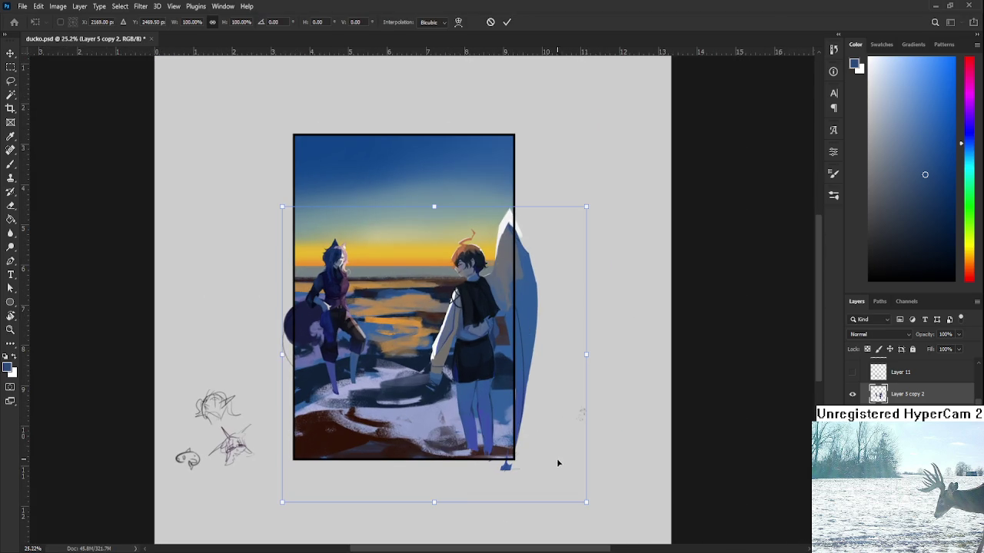
pyautogui.press('Escape')
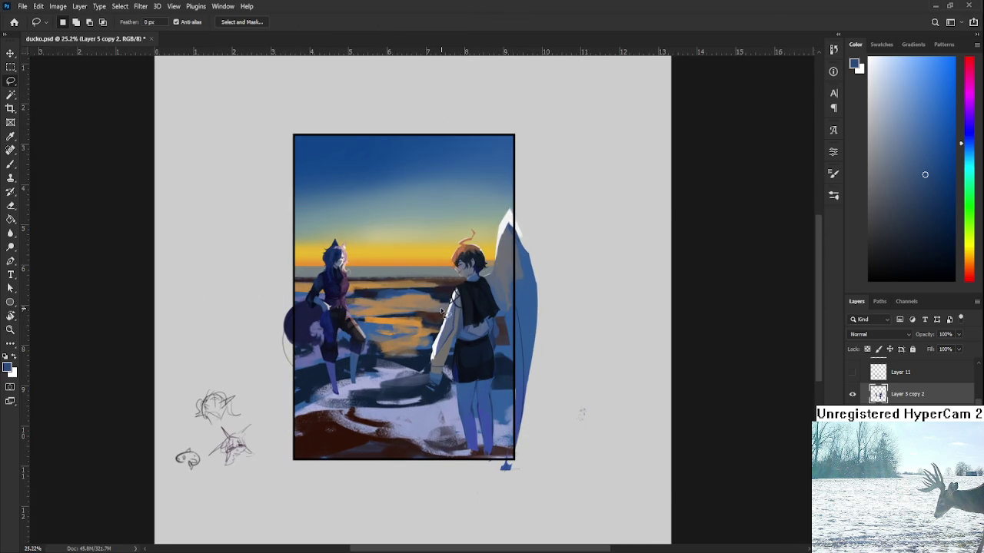
pyautogui.hotkey('ctrl', 't')
pyautogui.moveTo(423, 297)
pyautogui.mouseDown()
pyautogui.moveTo(409, 526)
pyautogui.moveTo(386, 544)
pyautogui.mouseUp()
pyautogui.scroll(1, 495, 427)
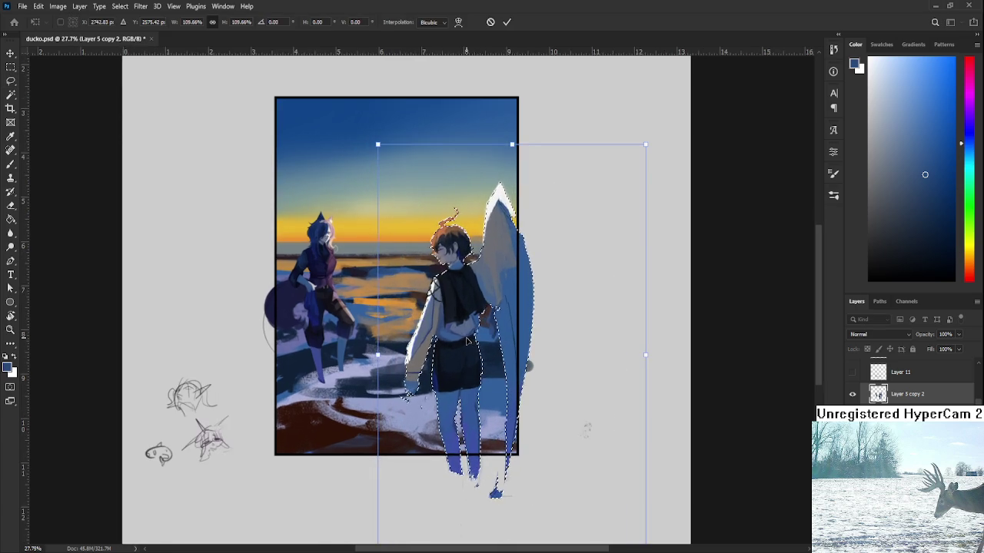
pyautogui.moveTo(495, 427); pyautogui.dragTo(503, 417)
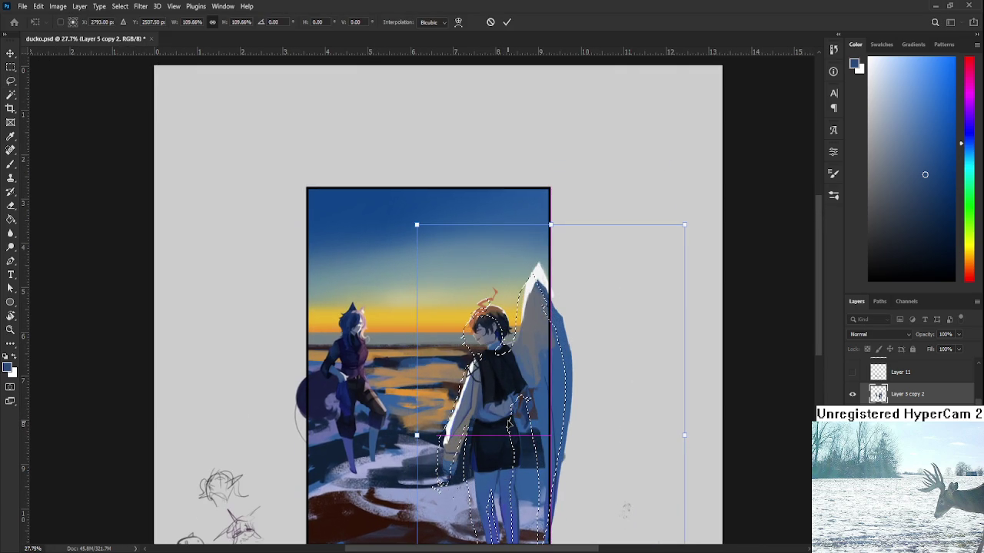
pyautogui.scroll(1, 507, 423)
pyautogui.scroll(1, 509, 384)
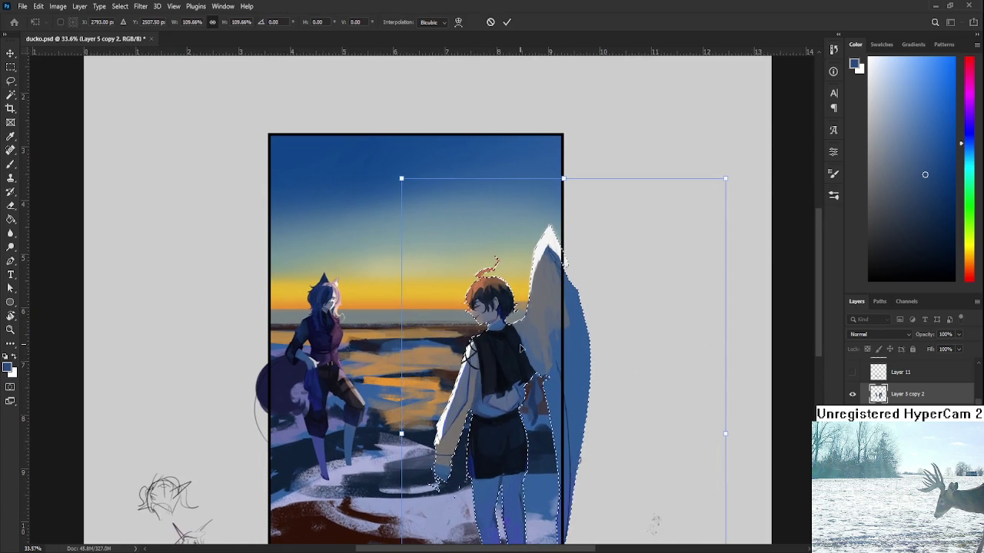
pyautogui.scroll(-1, 606, 373)
pyautogui.scroll(-1, 592, 423)
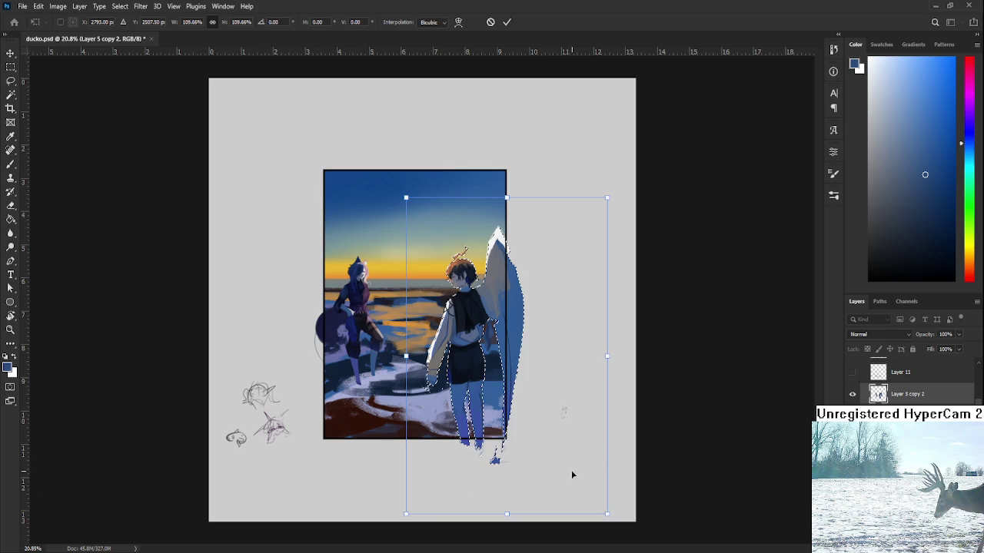
pyautogui.moveTo(605, 513); pyautogui.dragTo(604, 510)
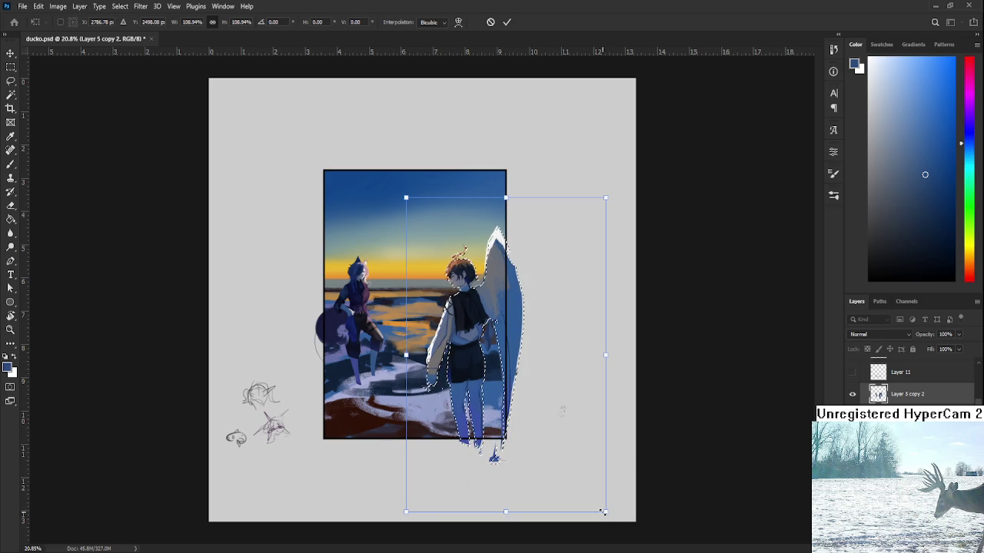
pyautogui.press('Return')
# Begin lassoing around the boy's left arm
pyautogui.scroll(2, 442, 448)
pyautogui.scroll(1, 442, 448)
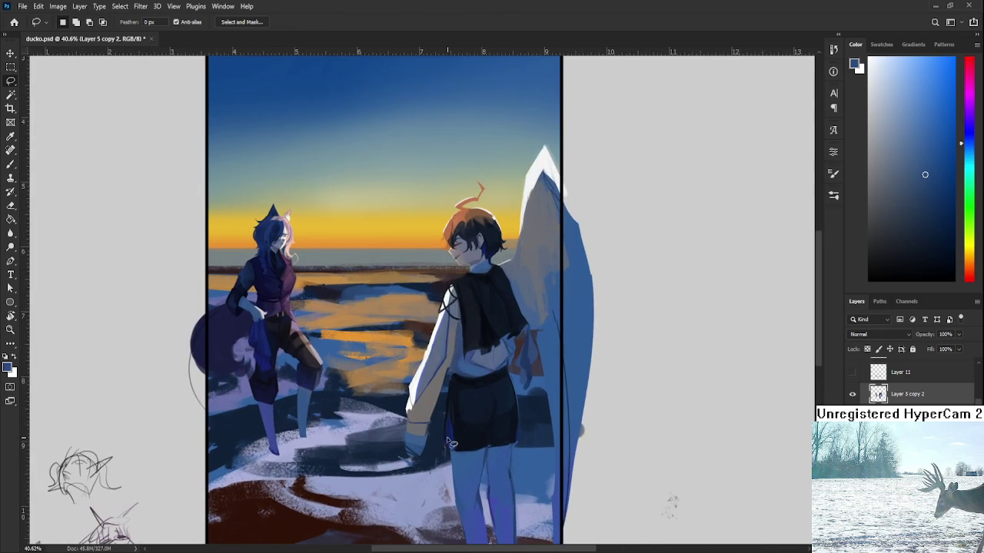
pyautogui.moveTo(442, 448); pyautogui.dragTo(455, 307)
# Finish lassoing the boy's arm and shrink it to about 89%
pyautogui.moveTo(455, 308); pyautogui.dragTo(452, 388)
pyautogui.hotkey('ctrl', 't')
pyautogui.moveTo(372, 489); pyautogui.dragTo(380, 462)
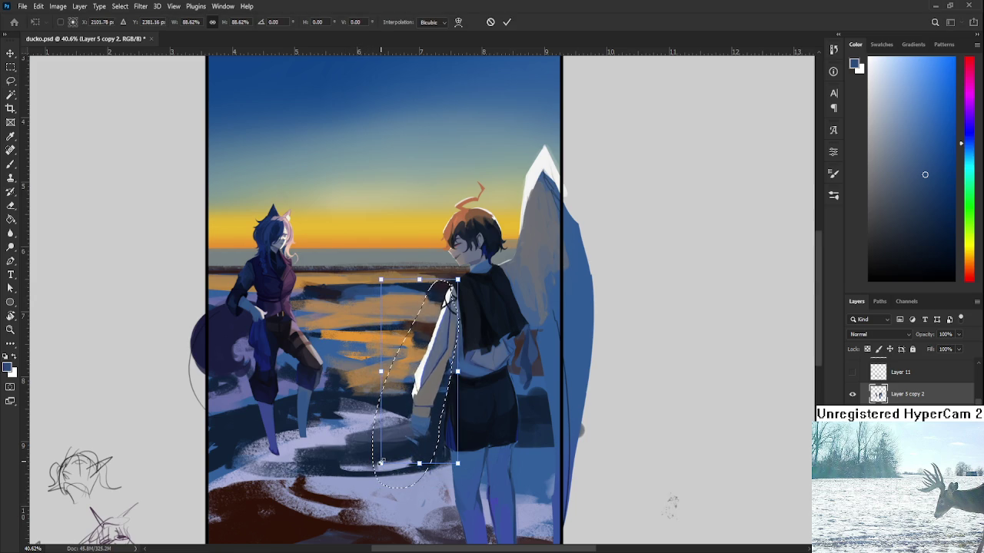
pyautogui.press('Return')
pyautogui.hotkey('ctrl', 'd')
# Reselect the sleeved arm and commit another transform on it
pyautogui.scroll(-3, 446, 498)
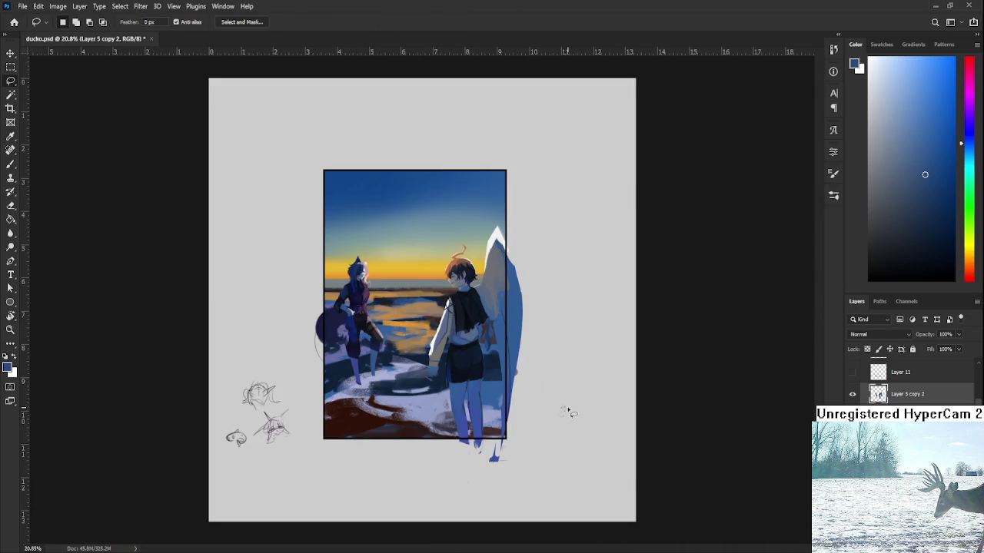
pyautogui.scroll(2, 527, 391)
pyautogui.scroll(1, 527, 390)
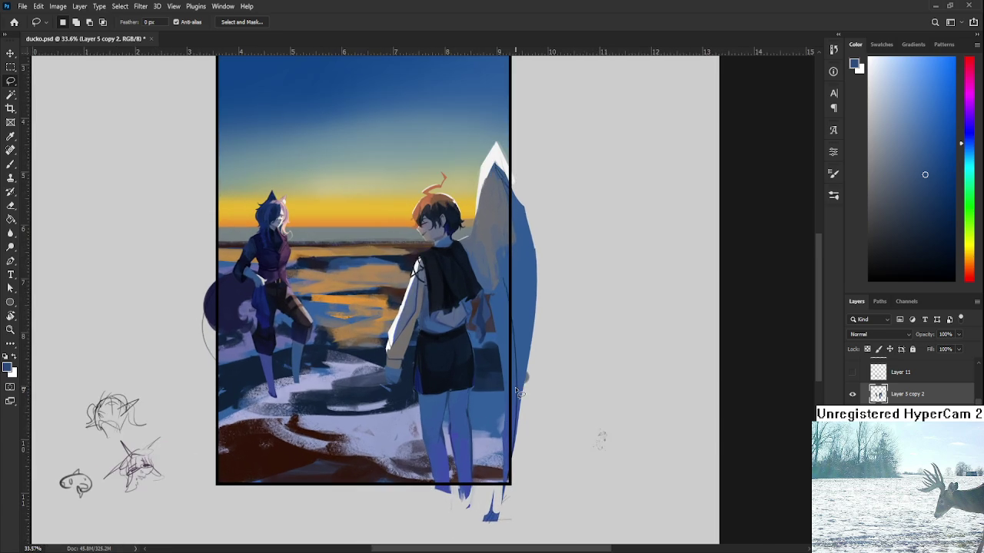
pyautogui.scroll(2, 515, 386)
pyautogui.moveTo(391, 377); pyautogui.dragTo(458, 428)
pyautogui.scroll(-2, 492, 436)
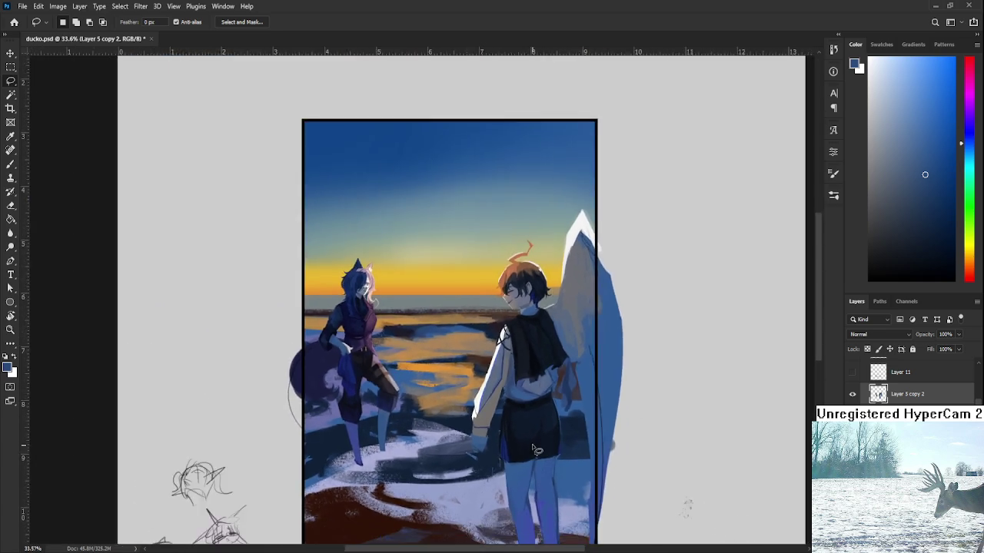
pyautogui.scroll(-1, 530, 446)
pyautogui.scroll(-1, 538, 448)
pyautogui.hotkey('ctrl', 'shift', 'd')
pyautogui.scroll(3, 445, 386)
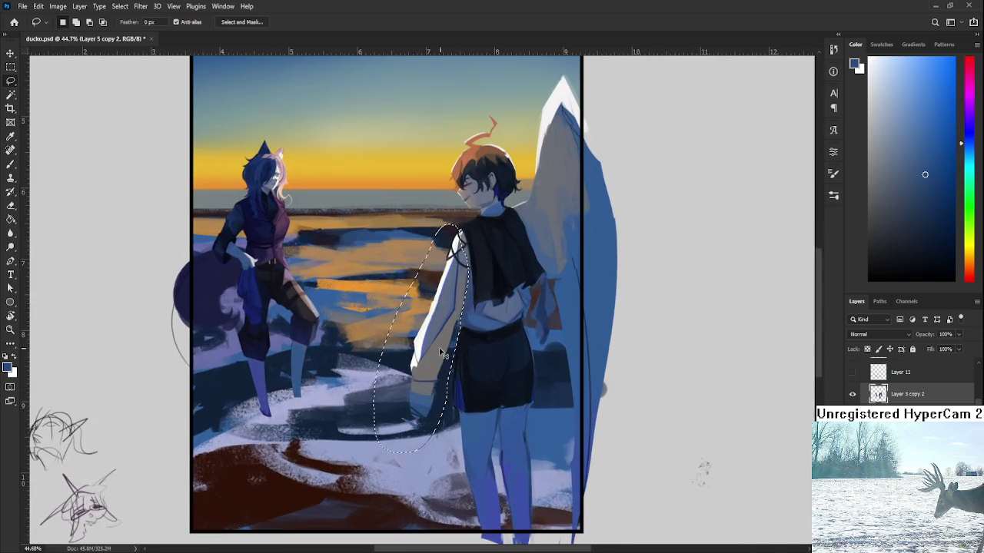
pyautogui.hotkey('ctrl', 't')
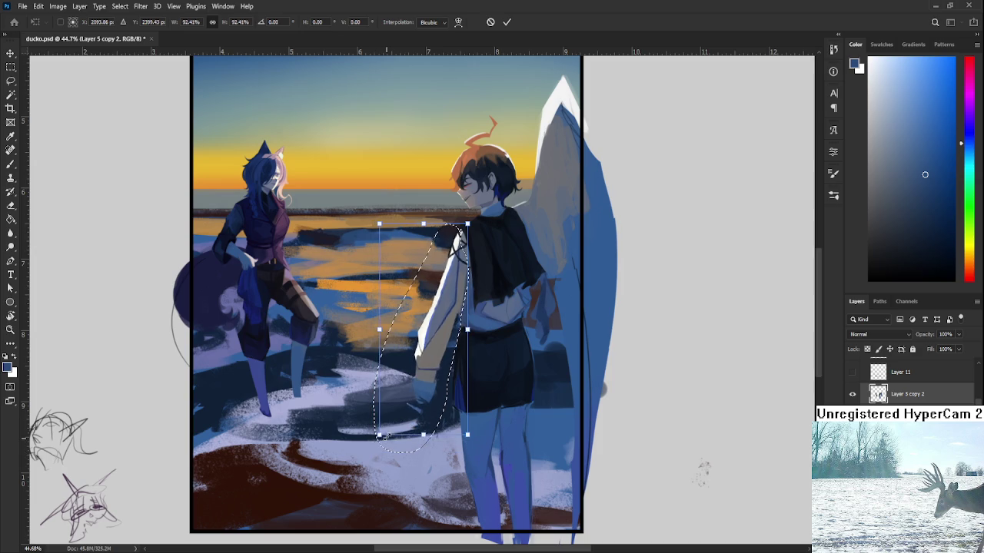
pyautogui.press('Return')
pyautogui.scroll(-2, 567, 432)
pyautogui.scroll(-1, 568, 433)
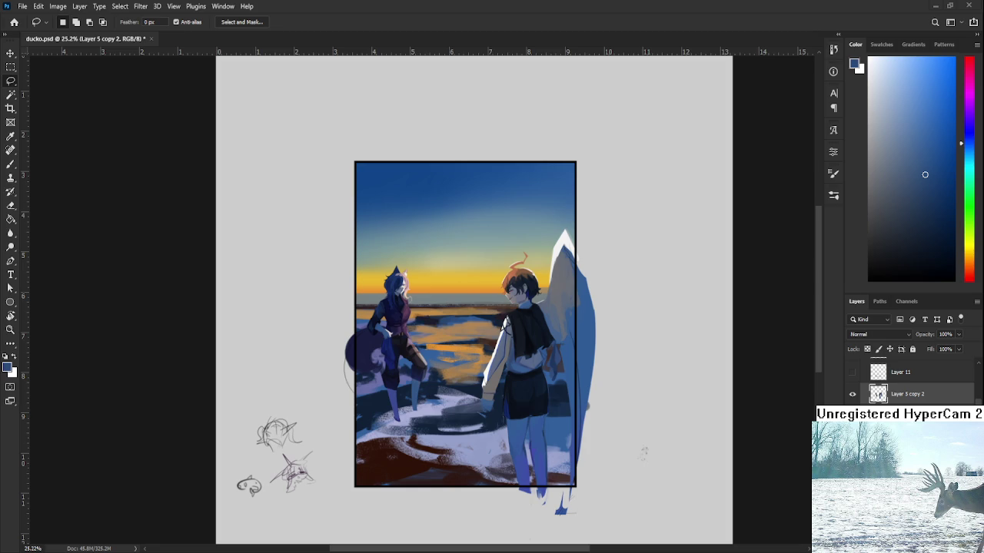
# Lasso the boy's head, scale it down to about 96.7%, and deselect
pyautogui.scroll(3, 502, 326)
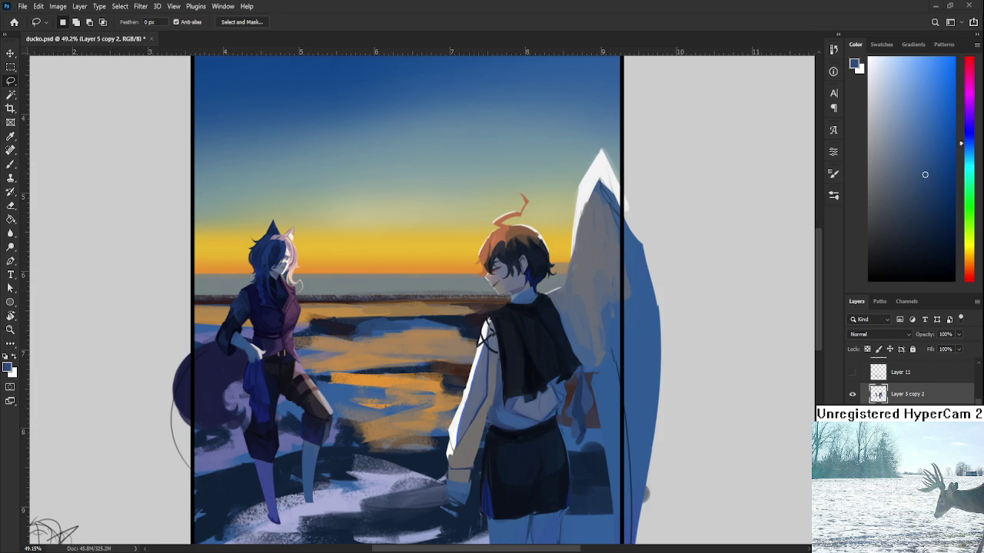
pyautogui.scroll(-3, 537, 412)
pyautogui.scroll(-2, 538, 412)
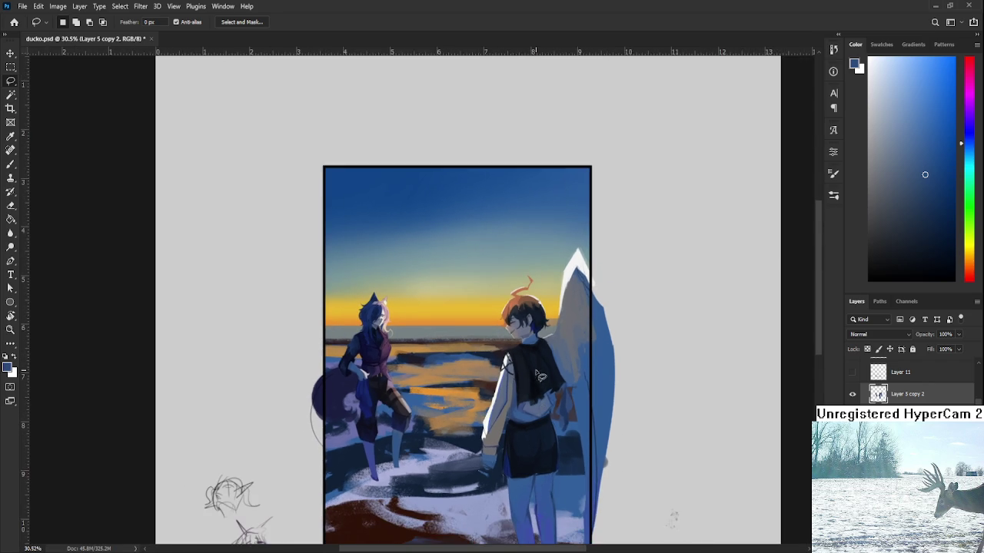
pyautogui.scroll(2, 540, 376)
pyautogui.scroll(2, 523, 384)
pyautogui.scroll(3, 477, 399)
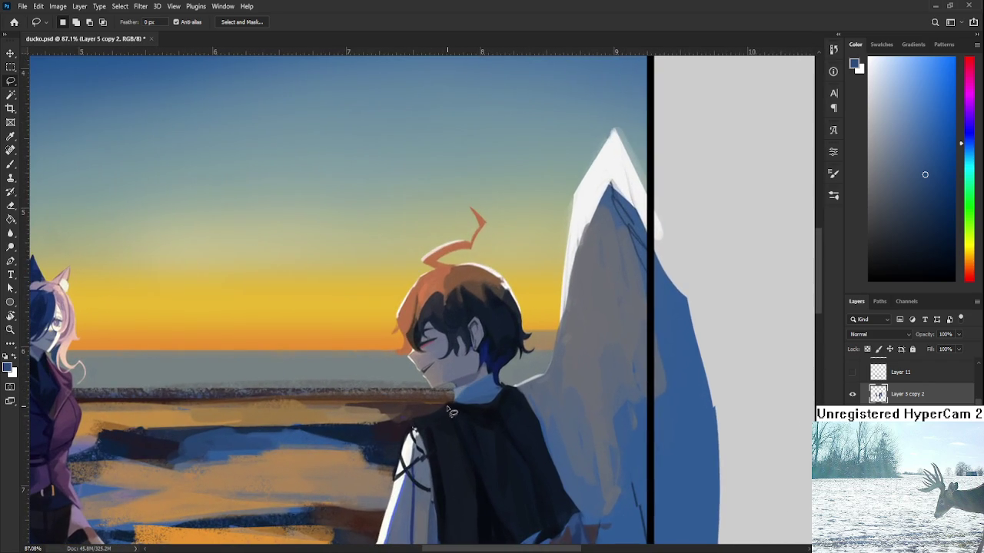
pyautogui.moveTo(438, 400)
pyautogui.mouseDown()
pyautogui.moveTo(542, 223)
pyautogui.moveTo(476, 405)
pyautogui.moveTo(440, 401)
pyautogui.mouseUp()
pyautogui.hotkey('ctrl', 't')
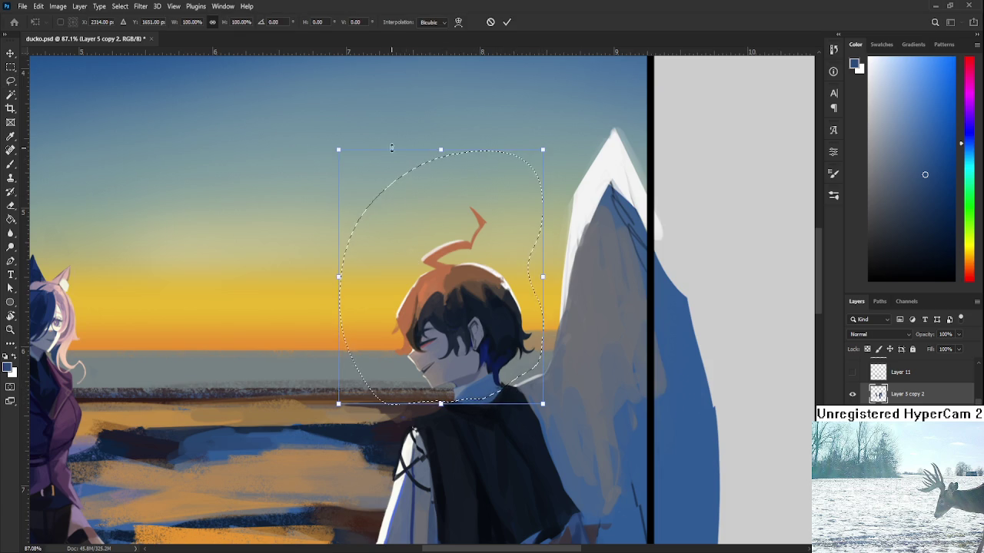
pyautogui.moveTo(338, 150); pyautogui.dragTo(345, 157)
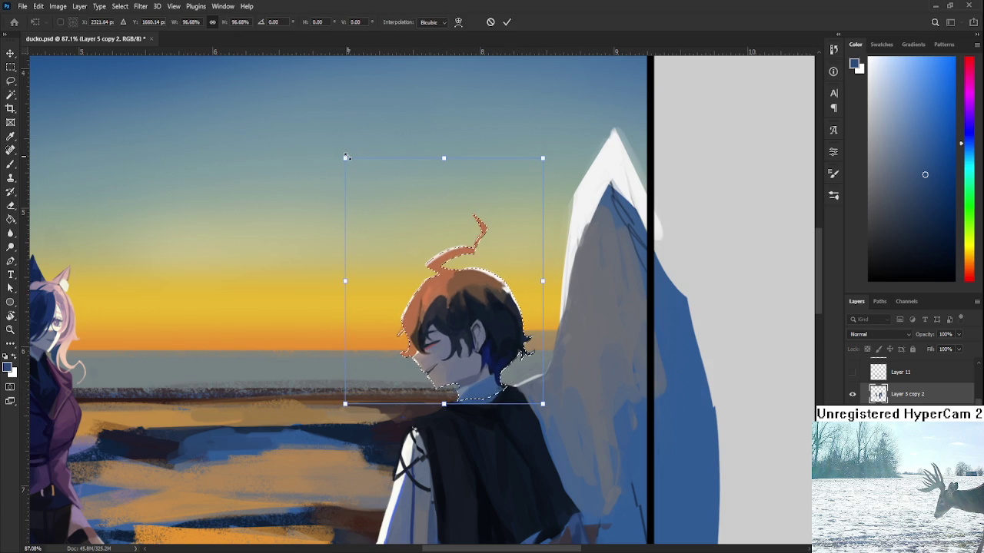
pyautogui.press('Return')
pyautogui.hotkey('ctrl', 'd')
pyautogui.scroll(-5, 415, 215)
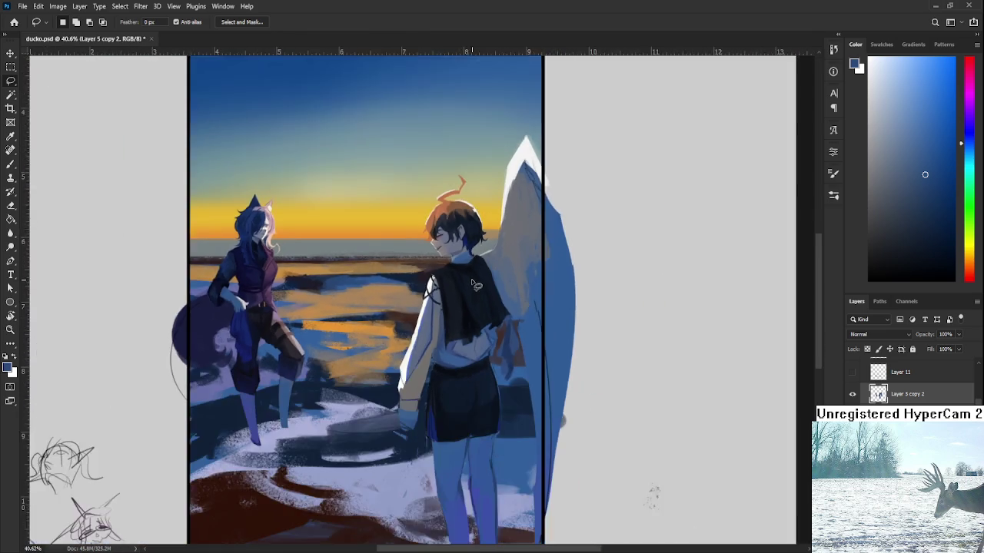
pyautogui.scroll(-2, 475, 284)
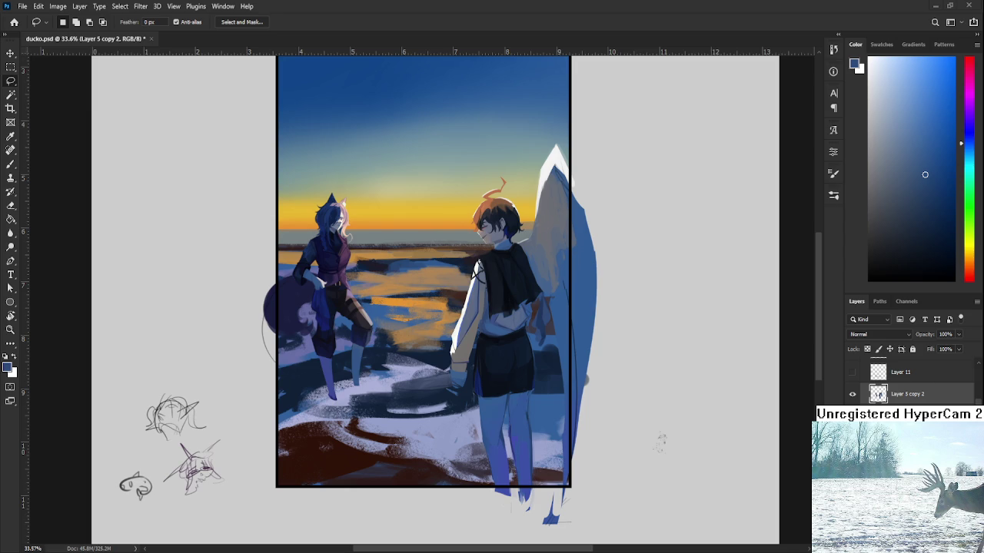
pyautogui.scroll(-2, 476, 332)
pyautogui.scroll(-2, 477, 332)
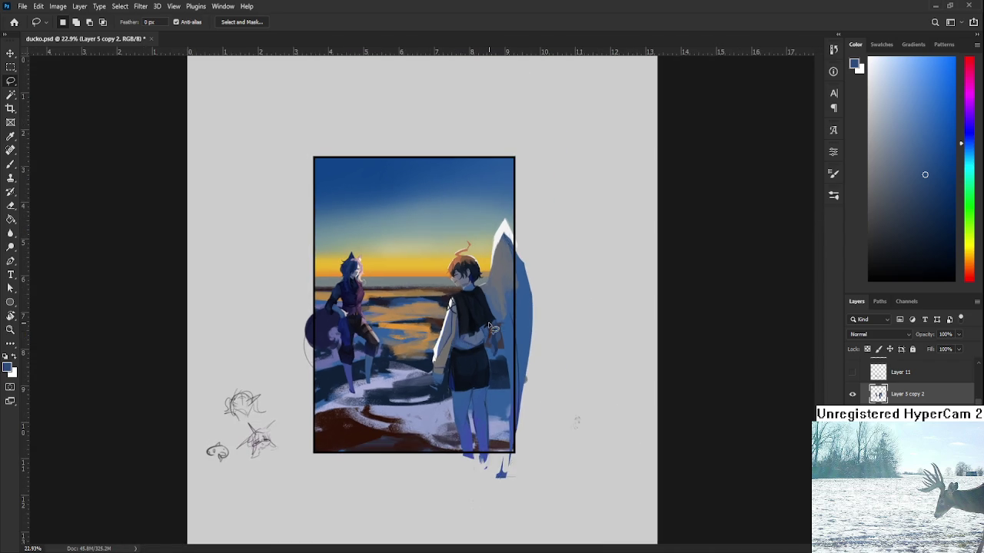
pyautogui.scroll(2, 474, 330)
pyautogui.scroll(3, 474, 330)
pyautogui.scroll(3, 474, 329)
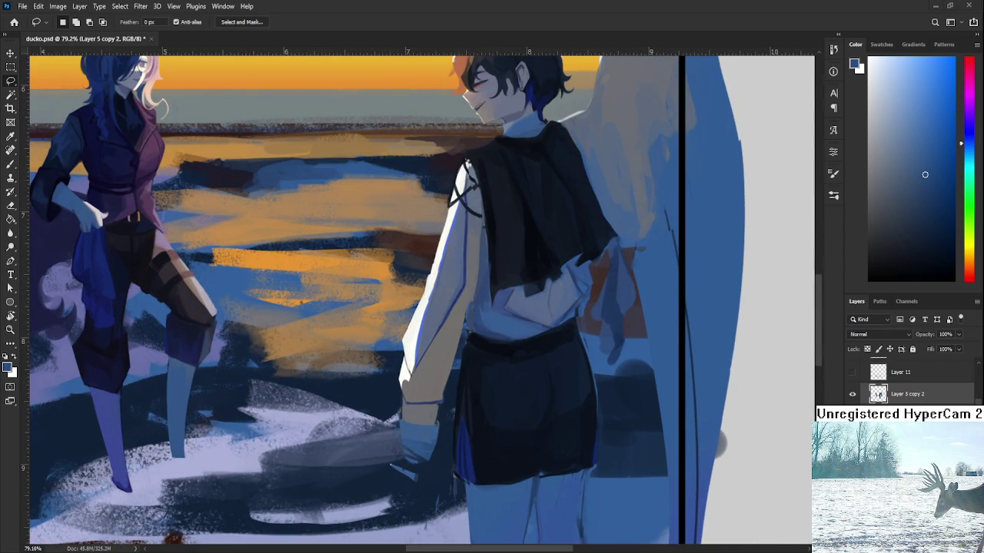
pyautogui.scroll(1, 437, 429)
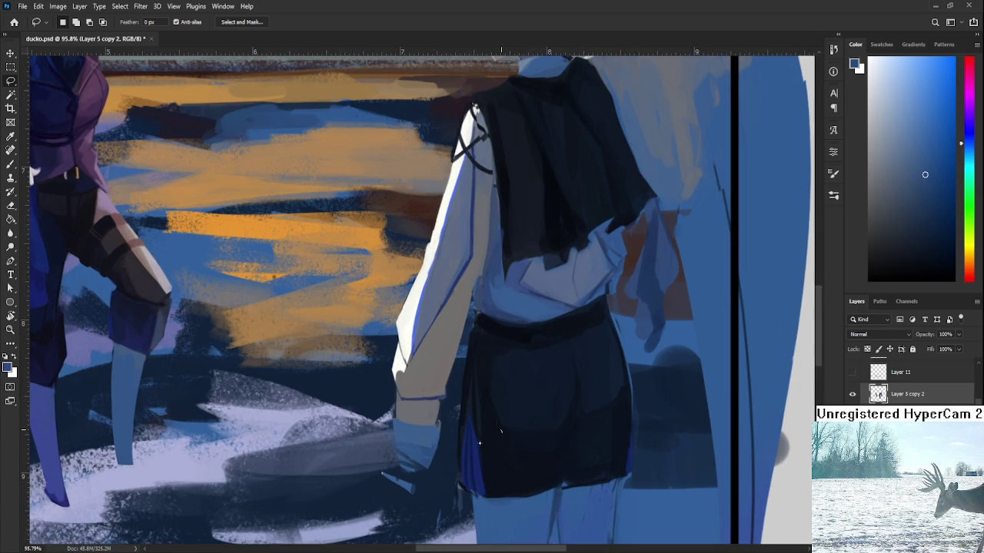
pyautogui.scroll(-2, 483, 369)
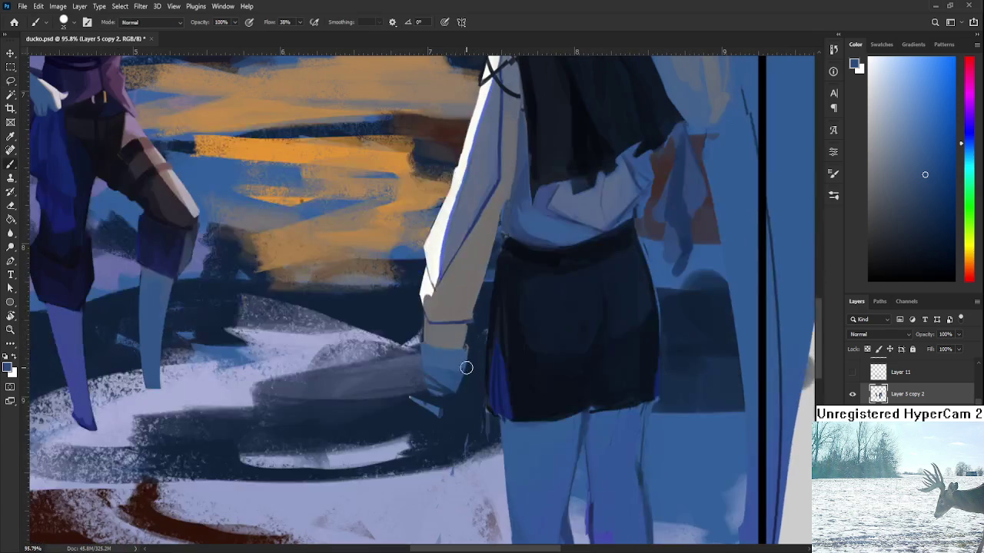
# Erase the light streak by the lower hand and touch up the hand's tip
pyautogui.press('e')
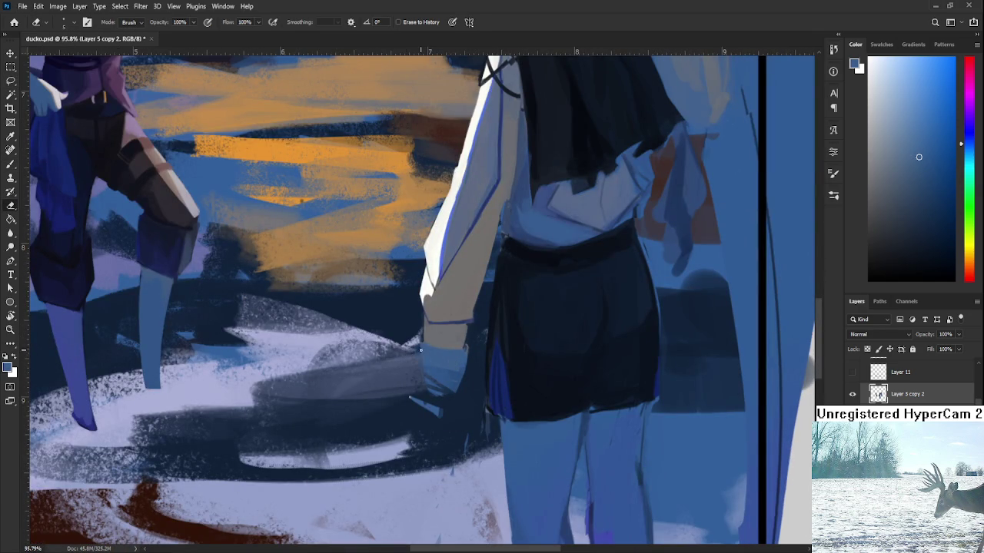
pyautogui.press('b')
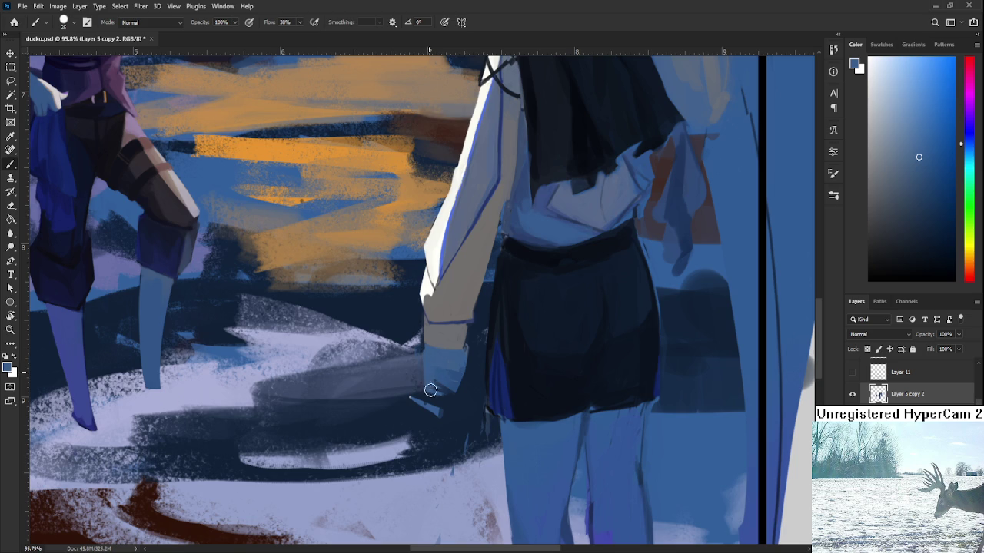
pyautogui.press('e')
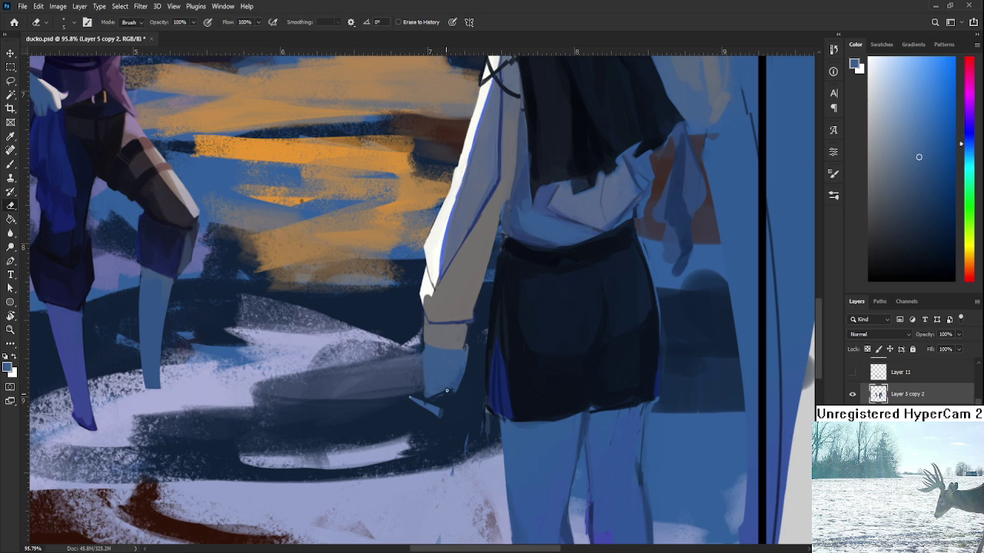
pyautogui.press('b')
pyautogui.press('e')
pyautogui.moveTo(439, 412)
pyautogui.mouseDown()
pyautogui.moveTo(431, 413)
pyautogui.moveTo(442, 405)
pyautogui.mouseUp()
pyautogui.press(']')
pyautogui.press(']')
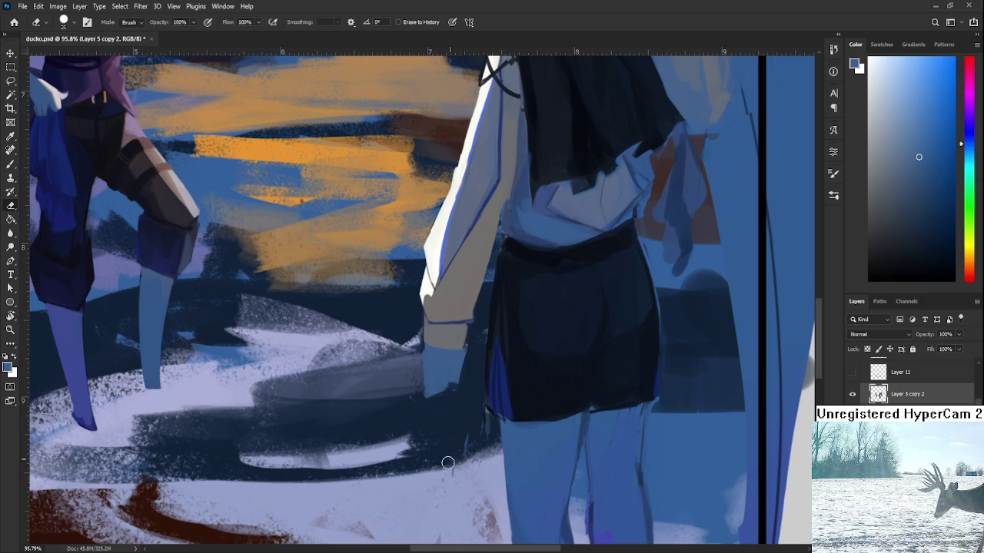
pyautogui.hotkey('ctrl', 'z')
pyautogui.press('b')
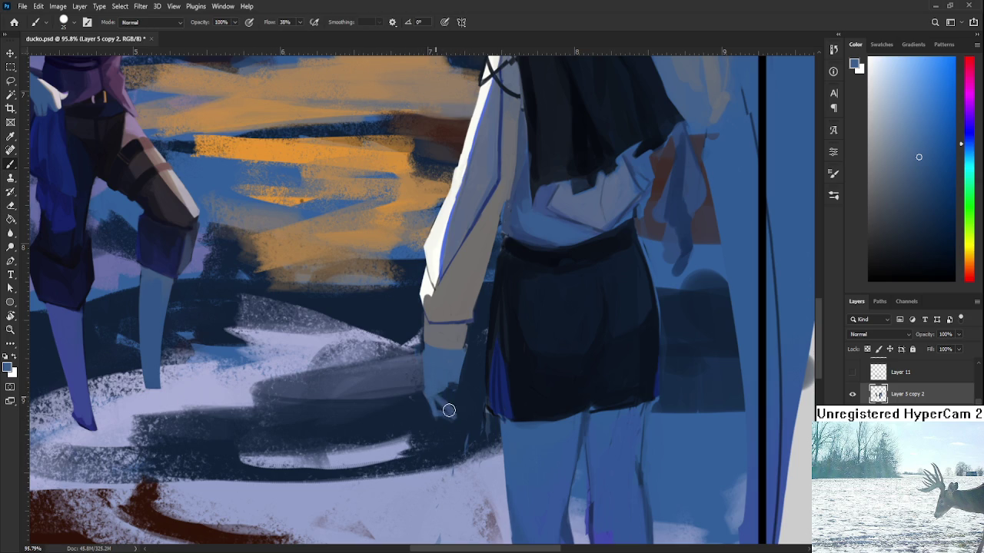
pyautogui.moveTo(445, 400)
pyautogui.mouseDown()
pyautogui.moveTo(439, 396)
pyautogui.moveTo(444, 407)
pyautogui.mouseUp()
# Repaint the hand with a sampled colour, reshaping its fingers and reworking the lower hand
pyautogui.press('e')
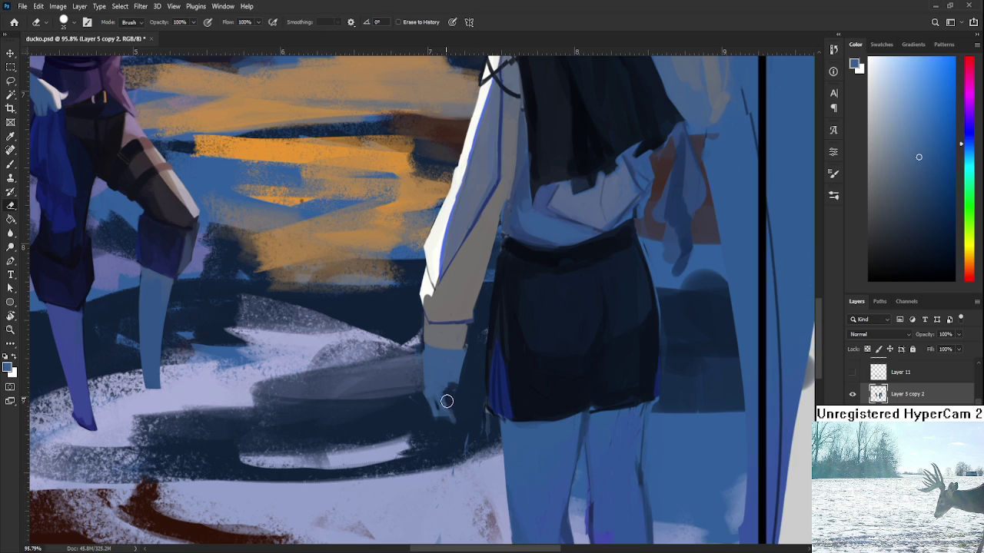
pyautogui.press('b')
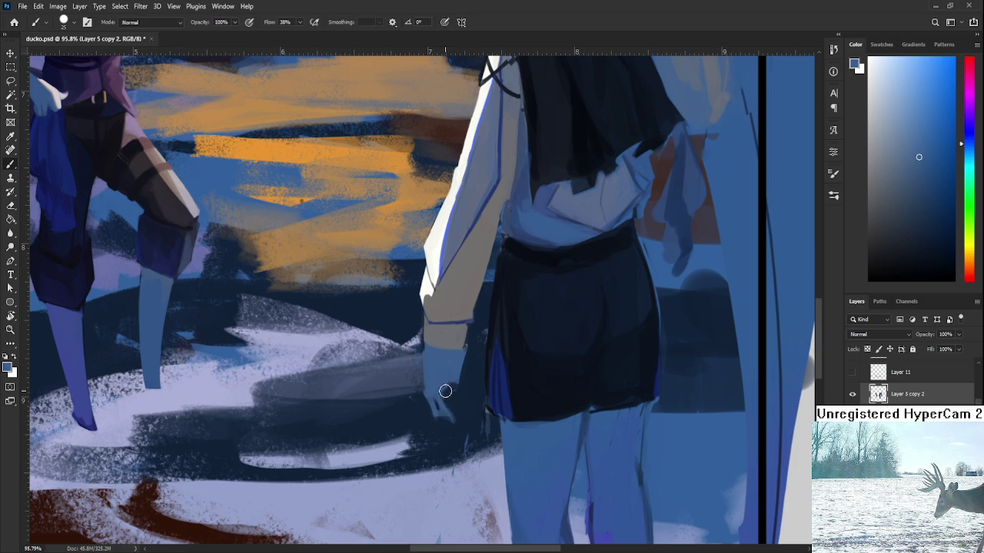
pyautogui.keyDown('alt'); pyautogui.click(459, 414); pyautogui.keyUp('alt')
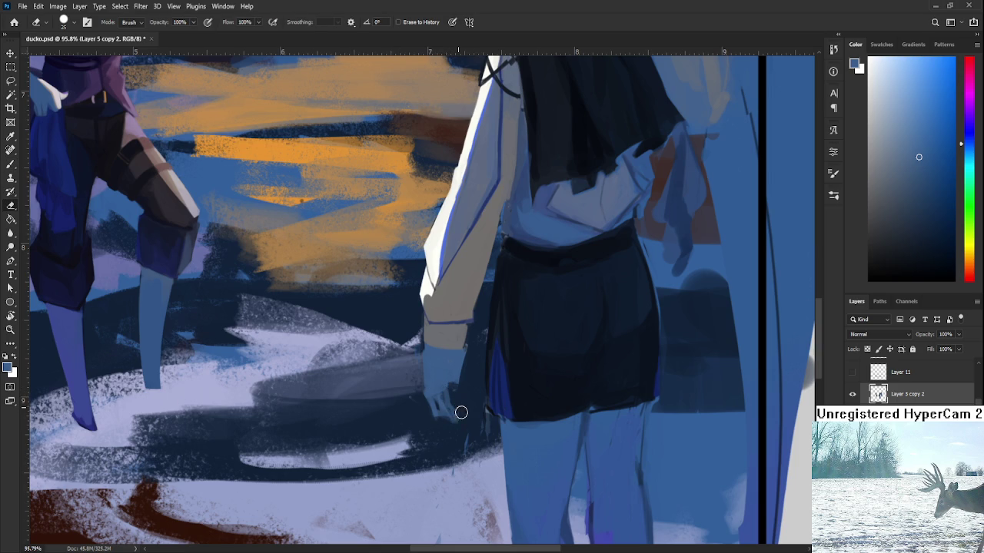
pyautogui.moveTo(456, 389)
pyautogui.mouseDown()
pyautogui.moveTo(450, 395)
pyautogui.moveTo(453, 379)
pyautogui.mouseUp()
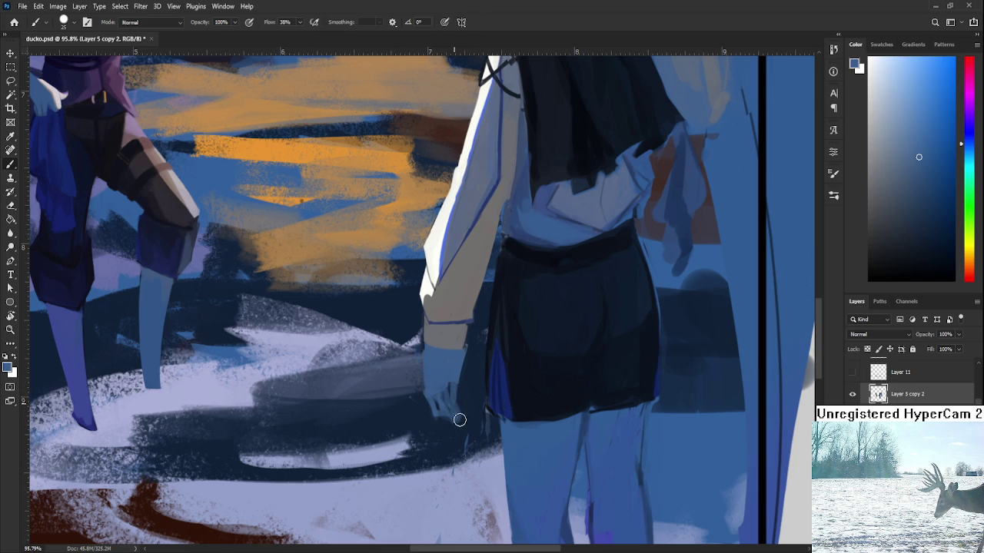
pyautogui.press('e')
pyautogui.moveTo(463, 422); pyautogui.dragTo(461, 388)
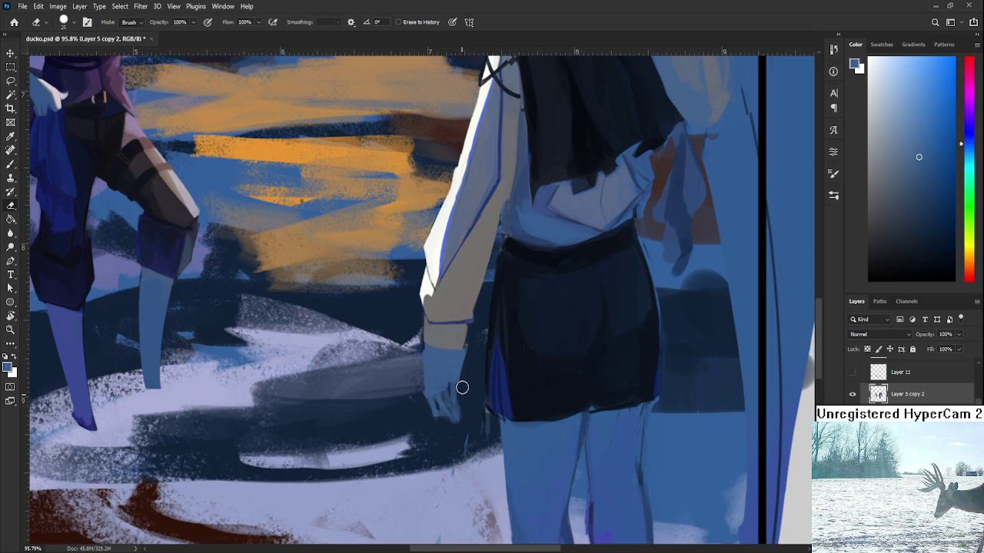
pyautogui.press('b')
pyautogui.moveTo(461, 353)
pyautogui.mouseDown()
pyautogui.moveTo(458, 378)
pyautogui.moveTo(467, 375)
pyautogui.mouseUp()
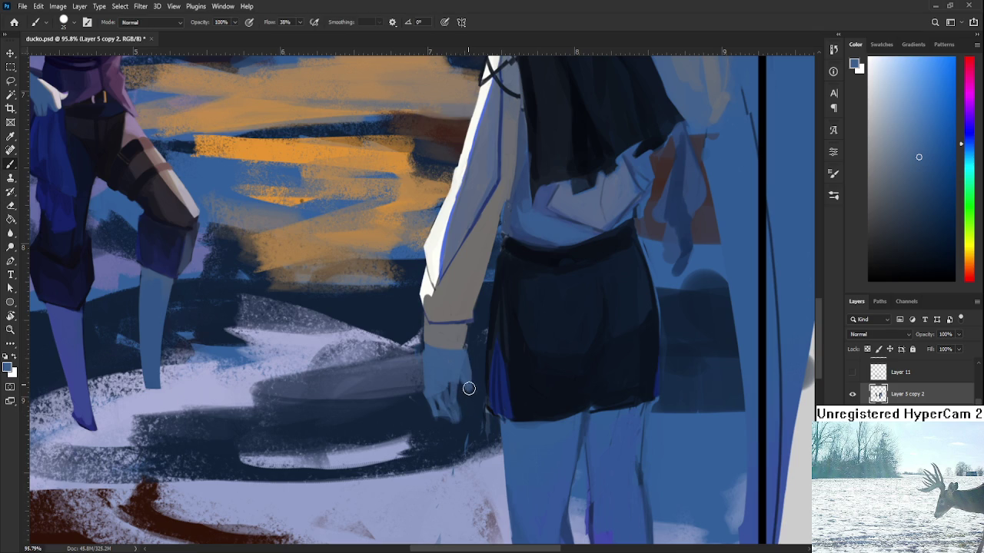
pyautogui.press('e')
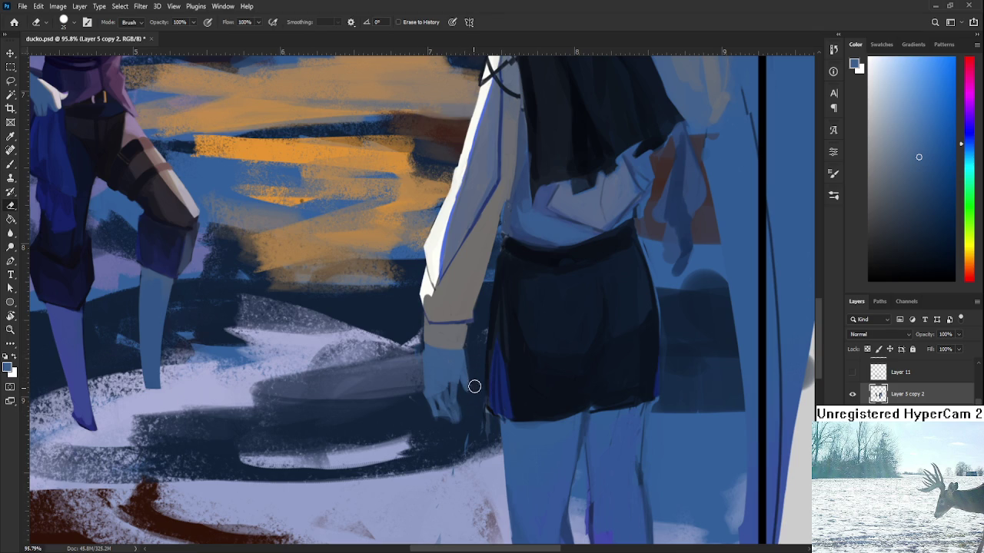
pyautogui.press('b')
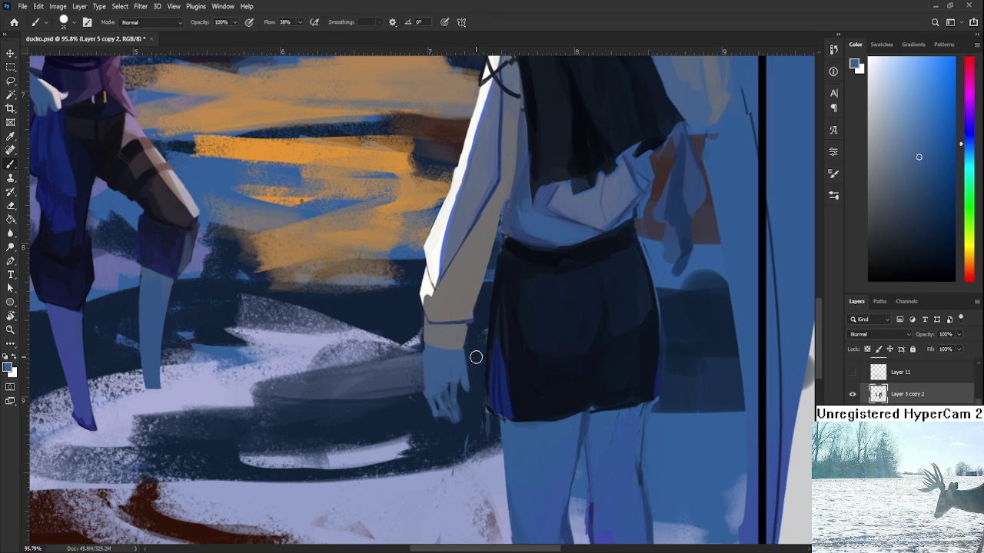
pyautogui.press('e')
pyautogui.scroll(-1, 475, 359)
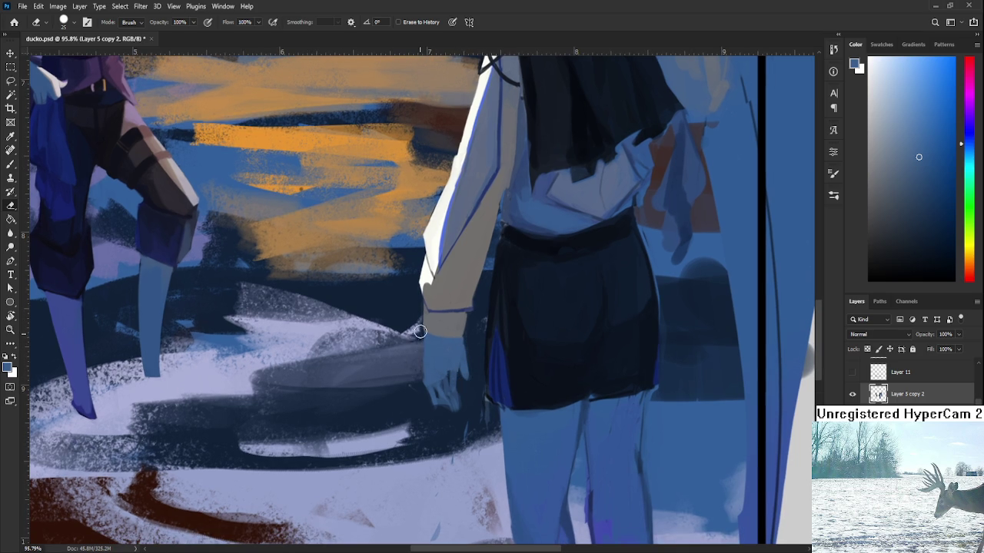
# Lasso the right figure's hand, shrink it to about 87%, nudge it right, and deselect
pyautogui.press('l')
pyautogui.moveTo(421, 330)
pyautogui.mouseDown()
pyautogui.moveTo(481, 349)
pyautogui.moveTo(439, 336)
pyautogui.mouseUp()
pyautogui.hotkey('ctrl', 't')
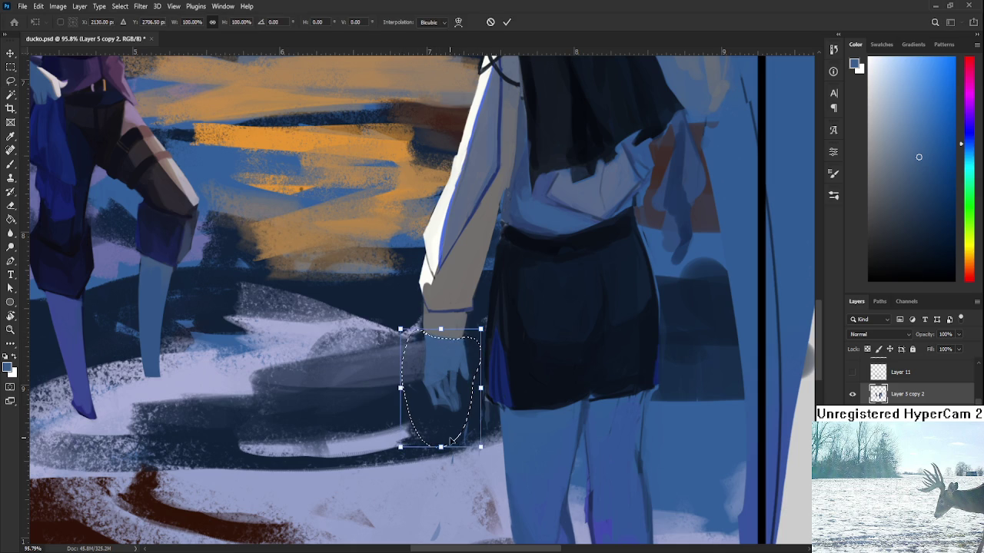
pyautogui.moveTo(480, 447); pyautogui.dragTo(474, 428)
pyautogui.moveTo(459, 373)
pyautogui.mouseDown()
pyautogui.moveTo(446, 390)
pyautogui.moveTo(381, 379)
pyautogui.mouseUp()
pyautogui.press('Return')
pyautogui.hotkey('ctrl', 'd')
# Paint dark blue finger strokes on the hand, sampling lighter and darker blues from it
pyautogui.press('b')
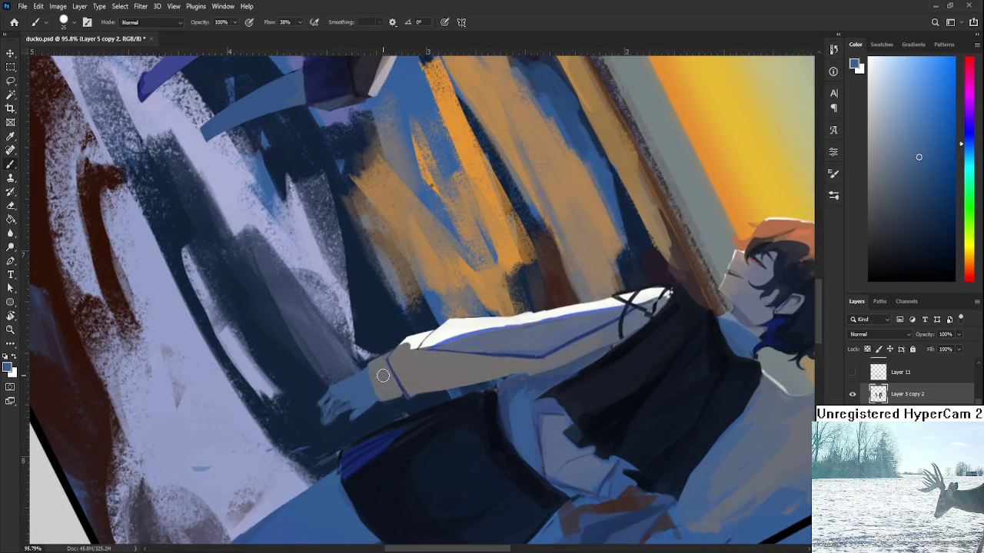
pyautogui.keyDown('alt'); pyautogui.click(381, 379); pyautogui.keyUp('alt')
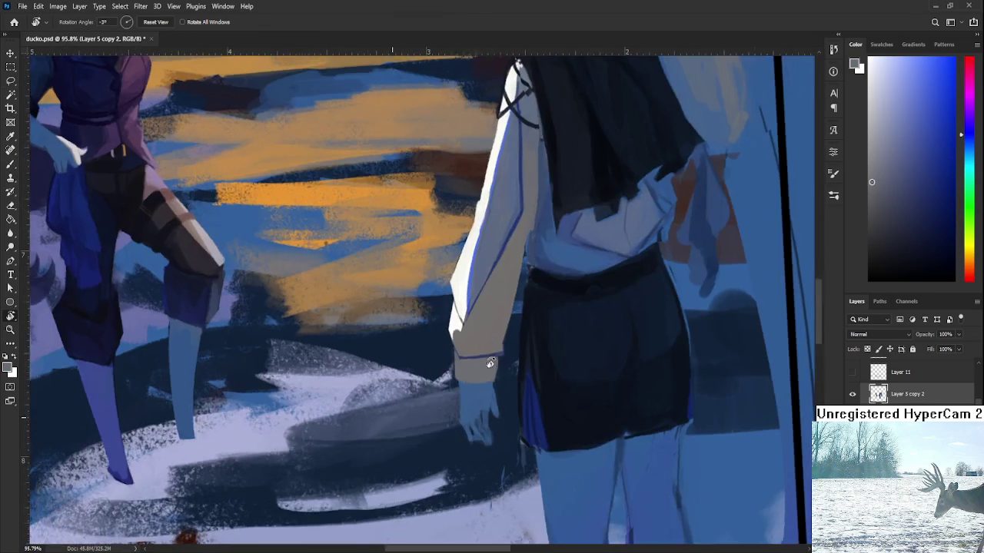
pyautogui.moveTo(389, 395); pyautogui.dragTo(508, 389)
pyautogui.keyDown('alt'); pyautogui.click(472, 397); pyautogui.keyUp('alt')
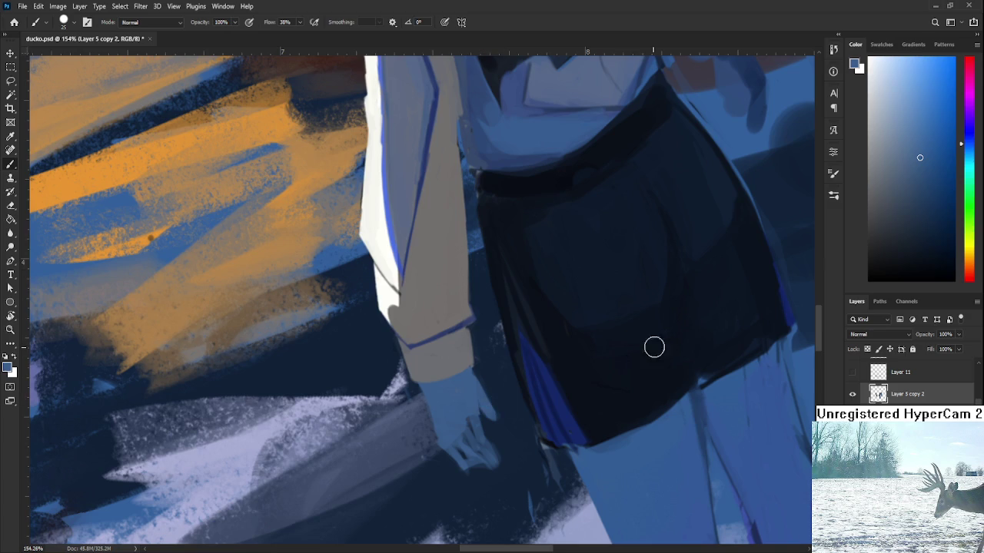
pyautogui.moveTo(907, 184); pyautogui.dragTo(925, 199)
pyautogui.moveTo(456, 436); pyautogui.dragTo(464, 408)
pyautogui.keyDown('alt'); pyautogui.click(452, 407); pyautogui.keyUp('alt')
pyautogui.keyDown('alt'); pyautogui.click(462, 428); pyautogui.keyUp('alt')
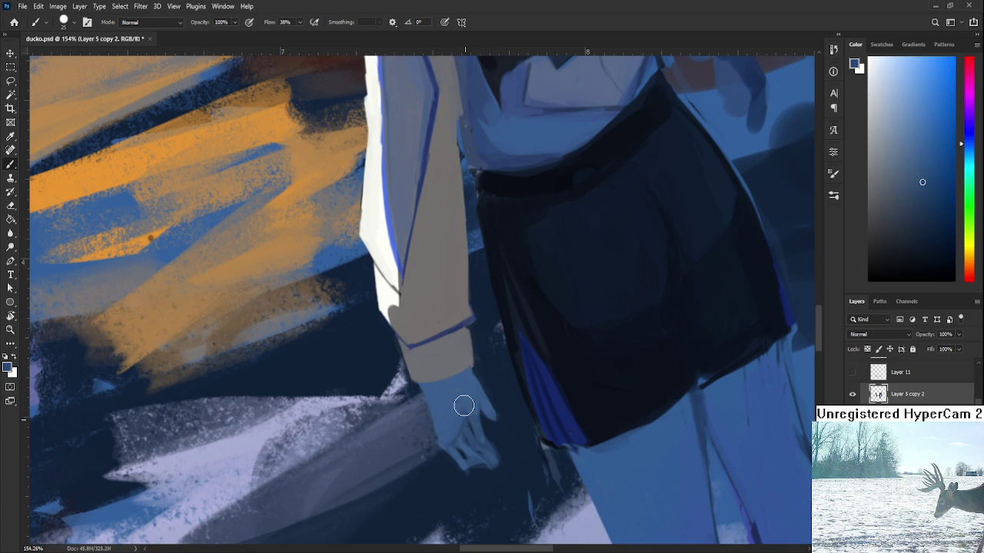
pyautogui.keyDown('alt'); pyautogui.click(467, 413); pyautogui.keyUp('alt')
pyautogui.keyDown('alt'); pyautogui.click(463, 402); pyautogui.keyUp('alt')
pyautogui.keyDown('alt'); pyautogui.click(475, 408); pyautogui.keyUp('alt')
pyautogui.keyDown('alt'); pyautogui.click(462, 384); pyautogui.keyUp('alt')
pyautogui.keyDown('alt'); pyautogui.click(465, 406); pyautogui.keyUp('alt')
pyautogui.keyDown('alt'); pyautogui.click(461, 384); pyautogui.keyUp('alt')
pyautogui.keyDown('alt'); pyautogui.click(466, 407); pyautogui.keyUp('alt')
# With a much smaller brush, refine the fingers using sampled lighter and darker blues
pyautogui.press('[')
pyautogui.press('[')
pyautogui.press('[')
pyautogui.keyDown('alt'); pyautogui.click(482, 396); pyautogui.keyUp('alt')
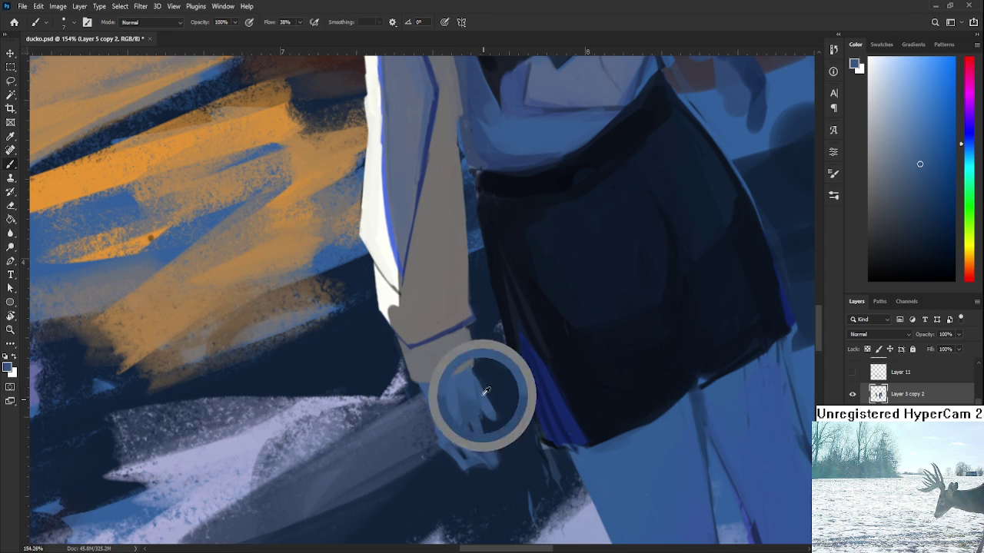
pyautogui.keyDown('alt'); pyautogui.click(471, 391); pyautogui.keyUp('alt')
pyautogui.keyDown('alt'); pyautogui.click(461, 416); pyautogui.keyUp('alt')
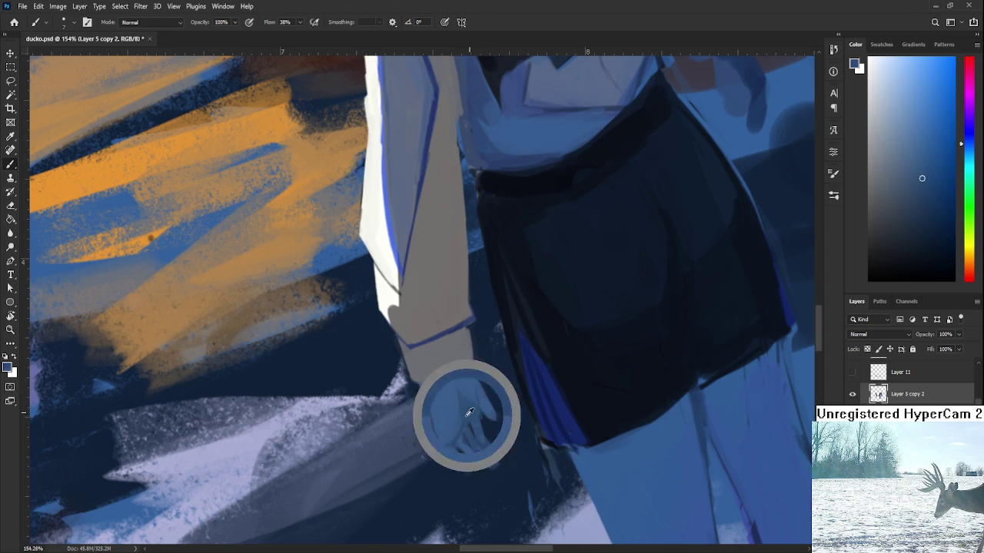
pyautogui.keyDown('alt'); pyautogui.click(471, 417); pyautogui.keyUp('alt')
pyautogui.moveTo(472, 406); pyautogui.dragTo(439, 417)
pyautogui.keyDown('alt'); pyautogui.click(442, 415); pyautogui.keyUp('alt')
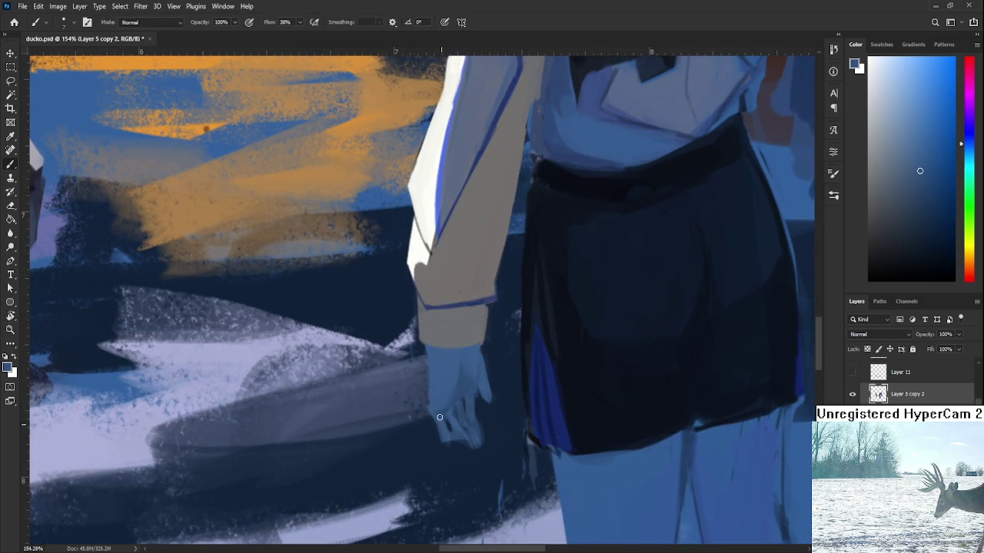
pyautogui.keyDown('alt'); pyautogui.click(446, 437); pyautogui.keyUp('alt')
# Finish the finger shading with a darker sampled blue, then tilt the view to see the whole painting
pyautogui.press('e')
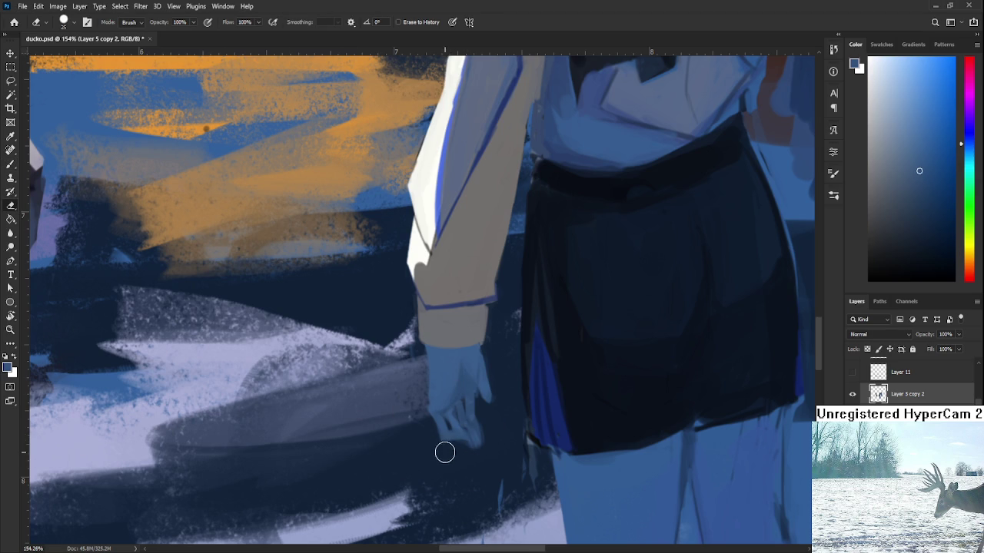
pyautogui.press('b')
pyautogui.keyDown('alt'); pyautogui.click(452, 415); pyautogui.keyUp('alt')
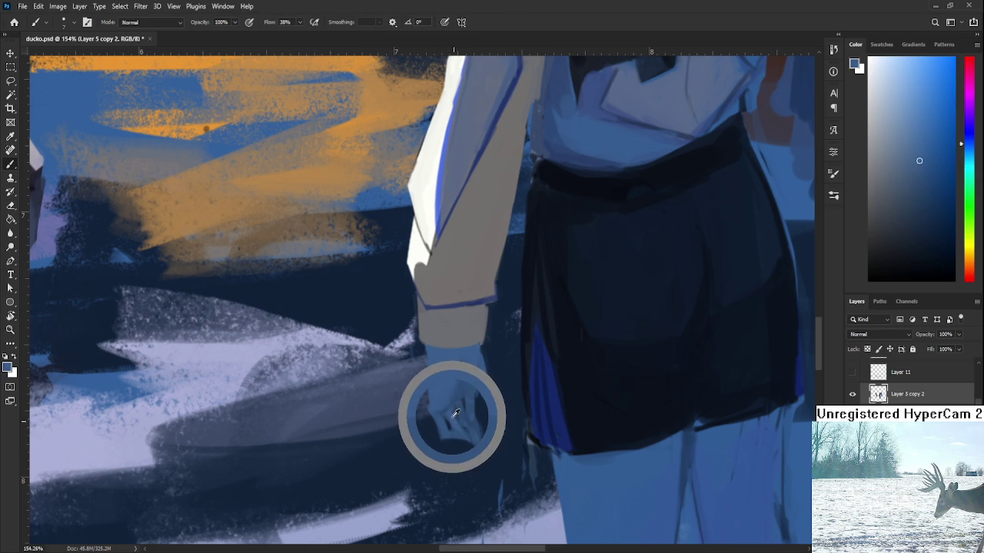
pyautogui.keyDown('alt'); pyautogui.click(459, 414); pyautogui.keyUp('alt')
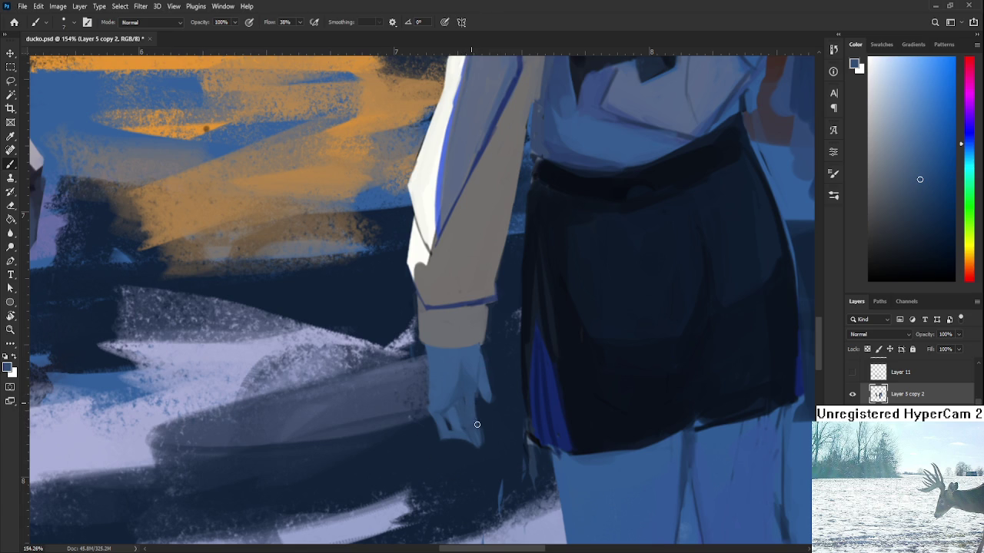
pyautogui.press('e')
pyautogui.scroll(1, 492, 445)
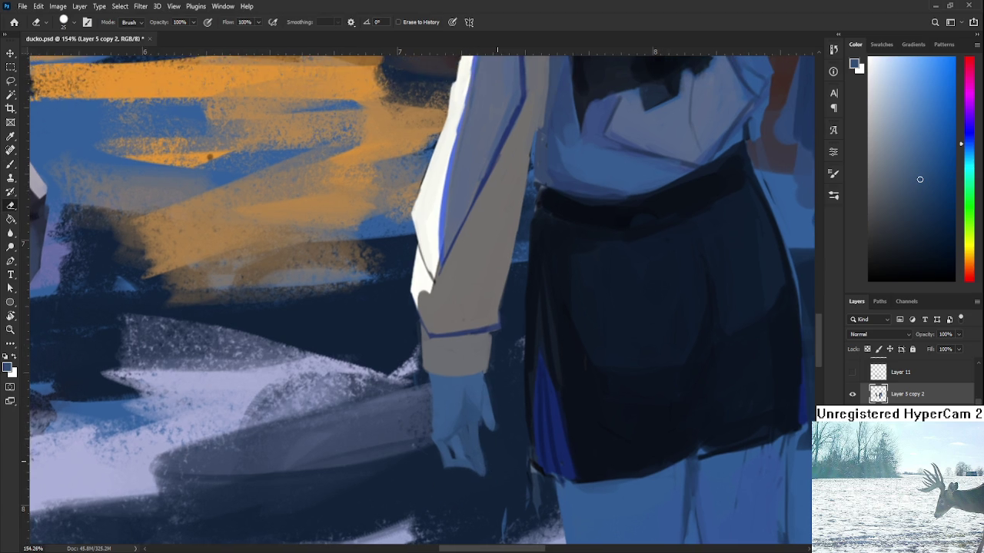
pyautogui.scroll(-5, 478, 459)
pyautogui.press('r')
pyautogui.moveTo(478, 459); pyautogui.dragTo(610, 437)
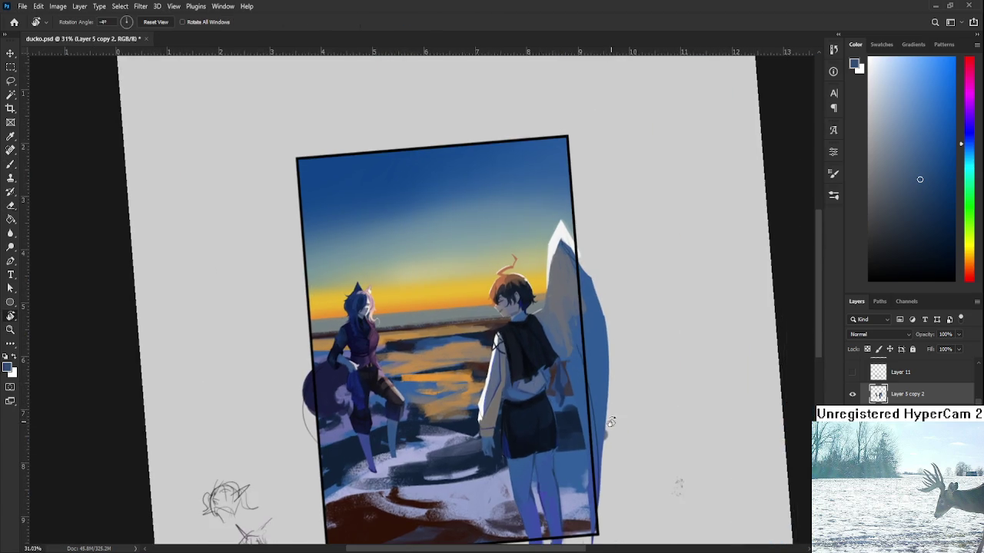
# Sample a pale tone and paint a highlight along the hand's left edge
pyautogui.scroll(2, 467, 437)
pyautogui.scroll(2, 476, 421)
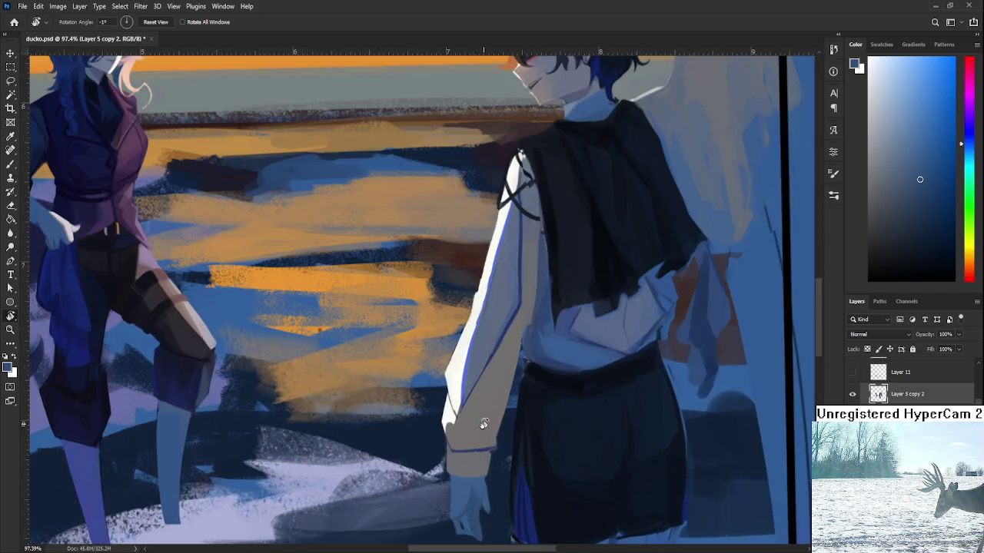
pyautogui.scroll(2, 492, 407)
pyautogui.moveTo(496, 405); pyautogui.dragTo(554, 417)
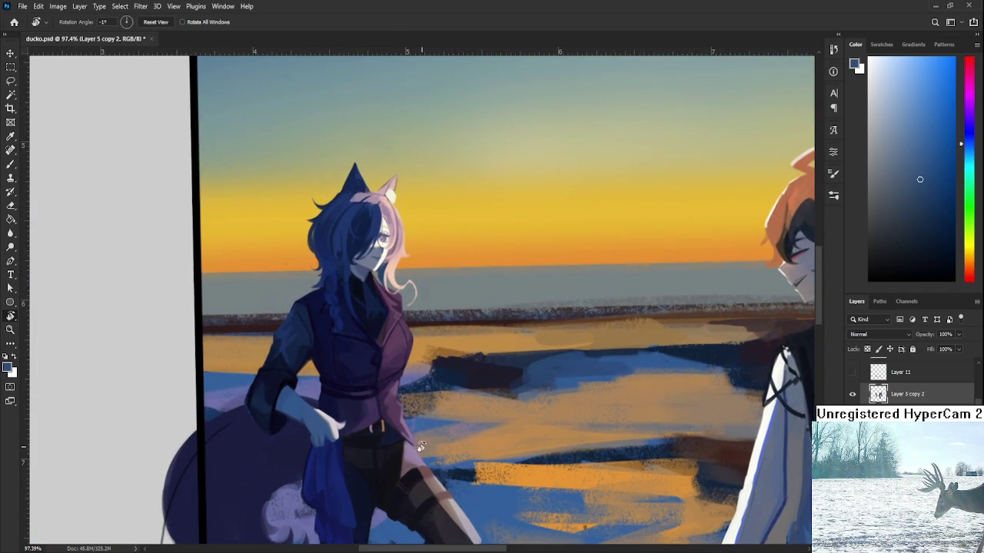
pyautogui.press('b')
pyautogui.keyDown('alt'); pyautogui.click(332, 421); pyautogui.keyUp('alt')
pyautogui.moveTo(523, 476); pyautogui.dragTo(461, 384)
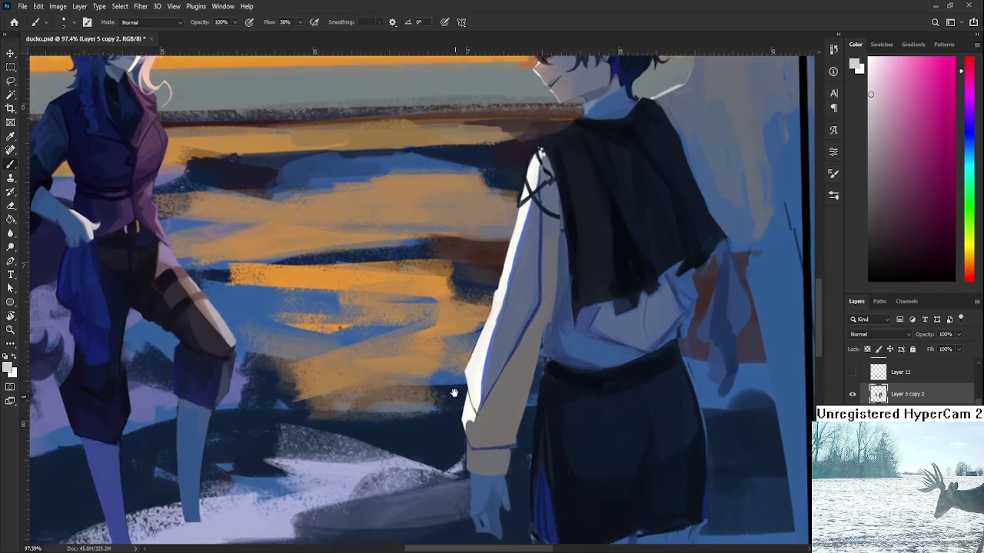
pyautogui.scroll(1, 476, 392)
pyautogui.scroll(2, 472, 415)
pyautogui.scroll(1, 469, 434)
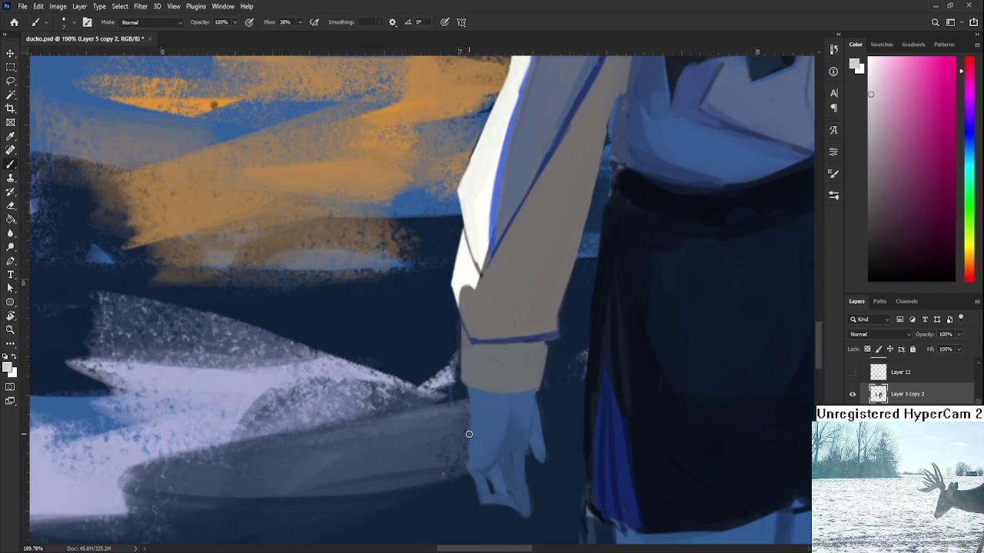
pyautogui.moveTo(469, 390); pyautogui.dragTo(467, 461)
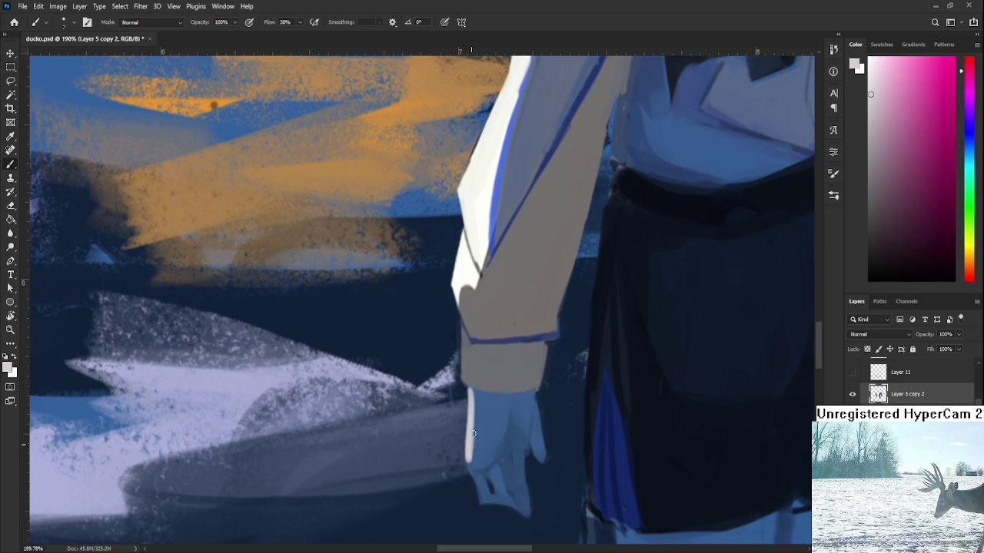
# Sample a darker colour and paint a thin dark line under the hand
pyautogui.keyDown('alt'); pyautogui.click(471, 406); pyautogui.keyUp('alt')
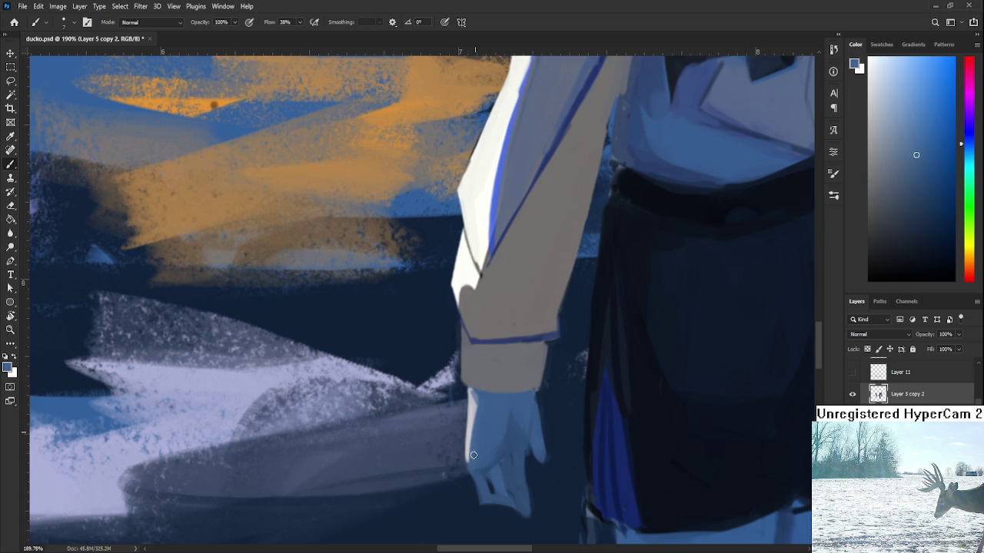
pyautogui.keyDown('alt'); pyautogui.click(477, 401); pyautogui.keyUp('alt')
pyautogui.scroll(-2, 467, 377)
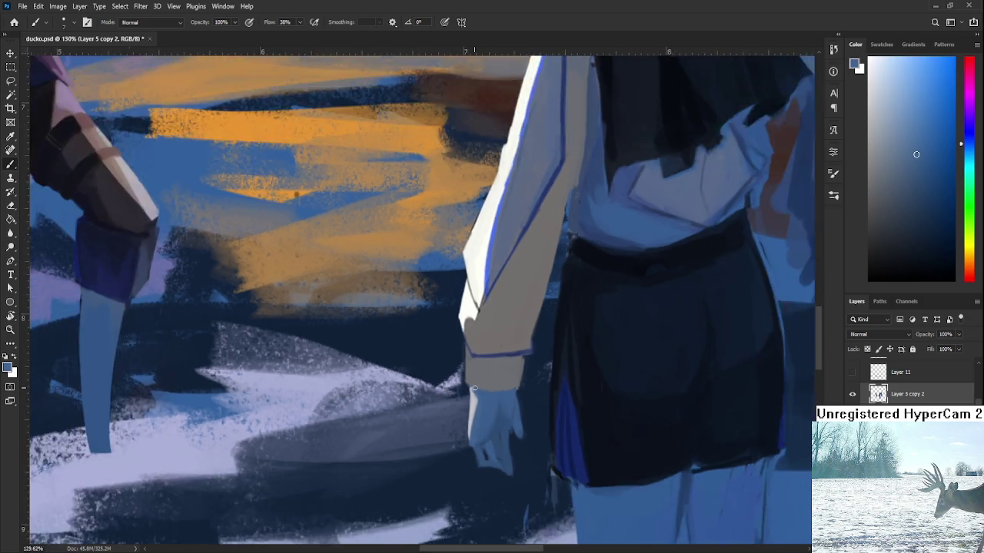
pyautogui.scroll(-2, 467, 378)
pyautogui.scroll(-2, 466, 377)
pyautogui.scroll(-1, 467, 377)
pyautogui.scroll(2, 466, 377)
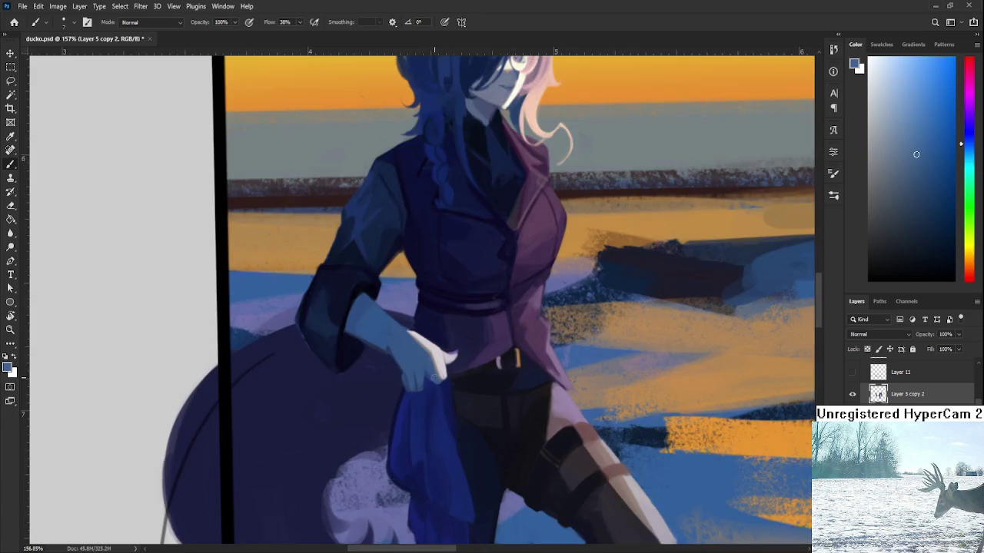
pyautogui.scroll(2, 466, 377)
pyautogui.keyDown('alt'); pyautogui.click(358, 331); pyautogui.keyUp('alt')
pyautogui.scroll(-2, 444, 409)
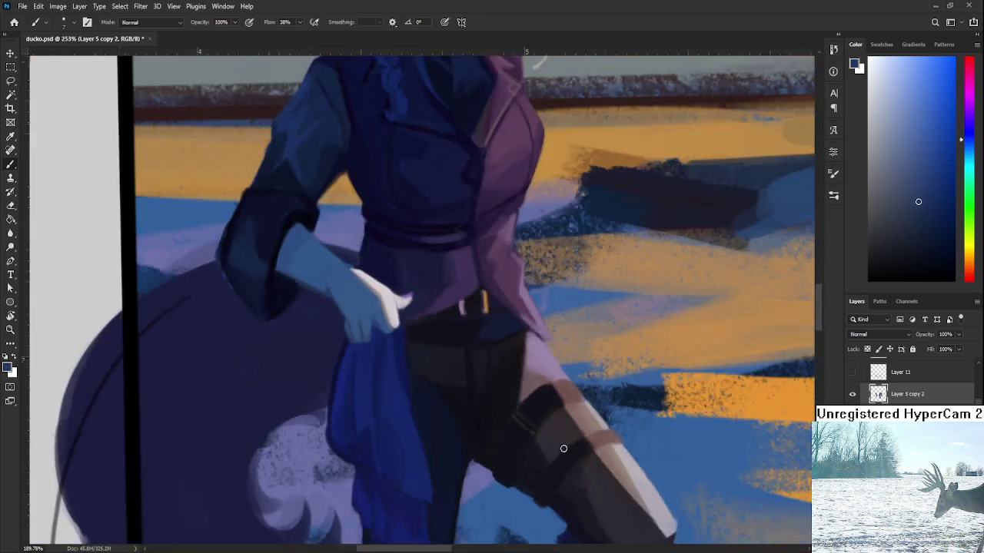
pyautogui.scroll(-2, 564, 445)
pyautogui.scroll(2, 406, 292)
pyautogui.scroll(1, 540, 433)
pyautogui.scroll(2, 541, 433)
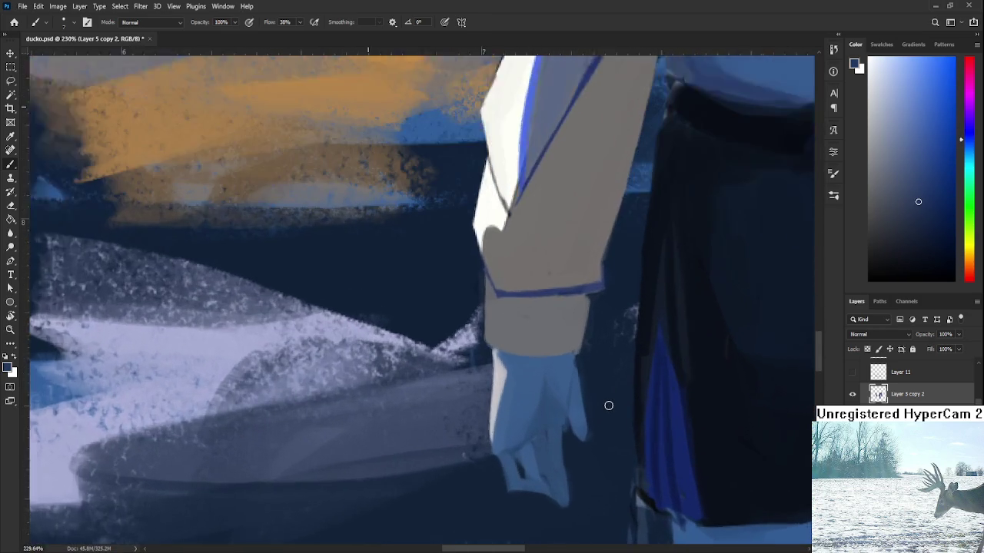
pyautogui.scroll(1, 608, 404)
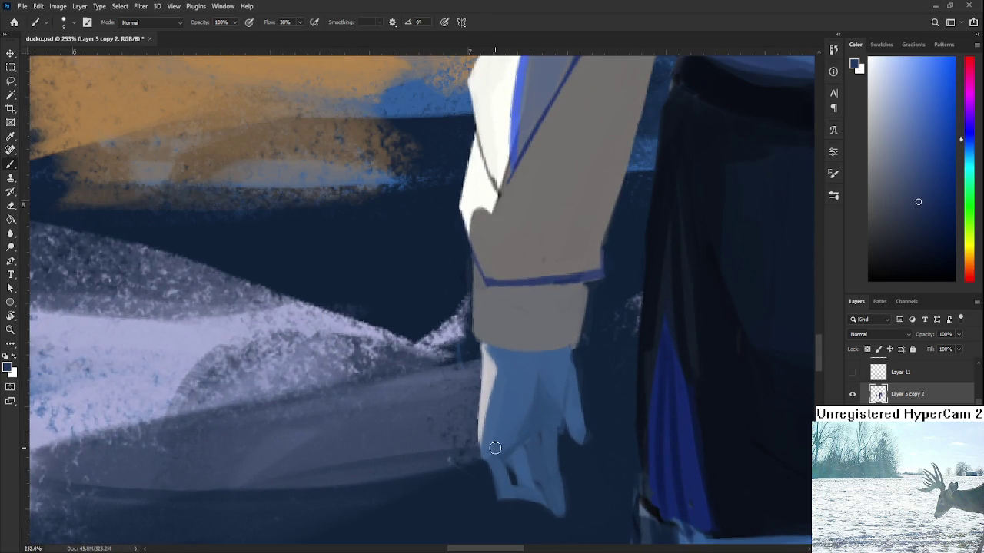
pyautogui.moveTo(479, 443)
pyautogui.mouseDown()
pyautogui.moveTo(504, 454)
pyautogui.moveTo(532, 434)
pyautogui.mouseUp()
# Darken the hand's right edge with a darker sampled shade
pyautogui.keyDown('alt'); pyautogui.click(544, 423); pyautogui.keyUp('alt')
pyautogui.keyDown('alt'); pyautogui.click(529, 438); pyautogui.keyUp('alt')
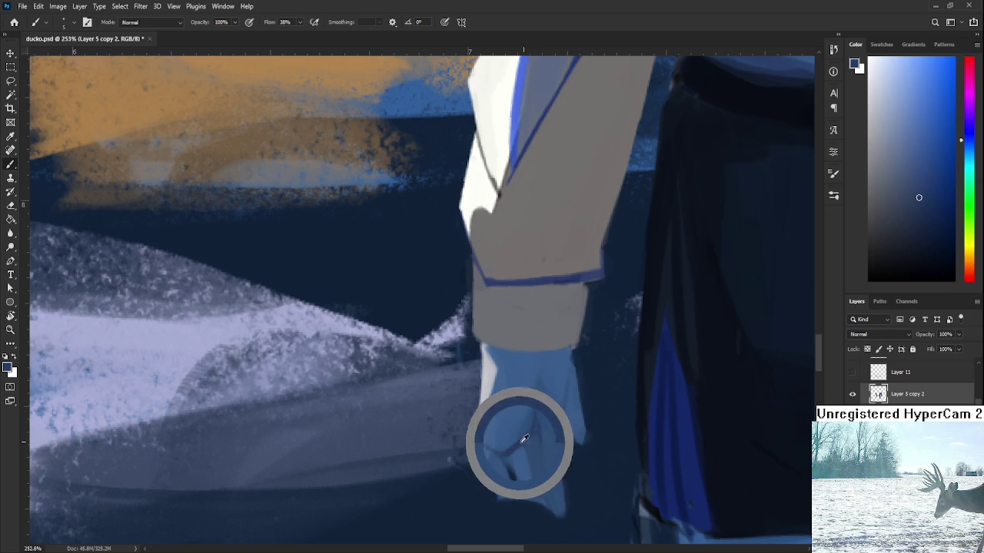
pyautogui.moveTo(570, 415); pyautogui.dragTo(575, 354)
pyautogui.press('e')
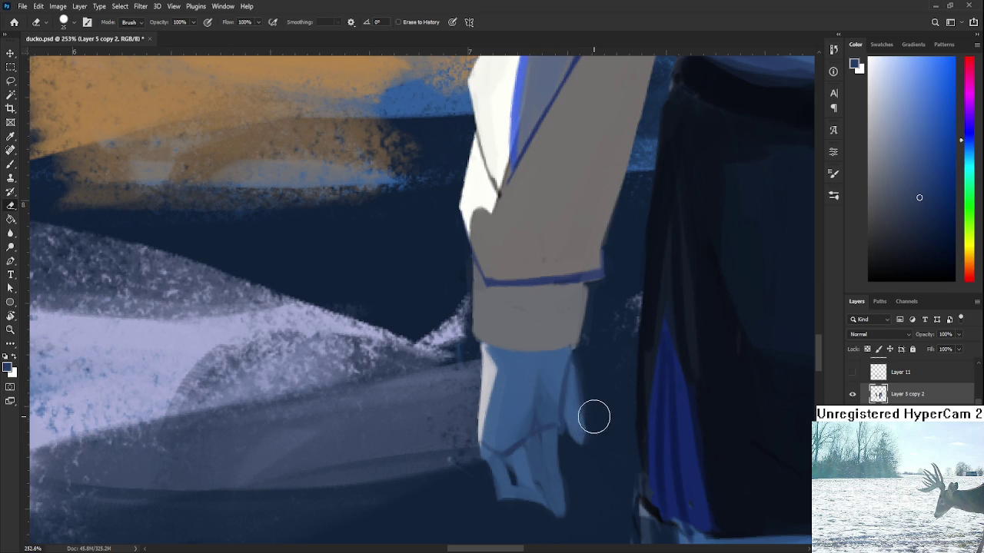
pyautogui.scroll(-5, 576, 453)
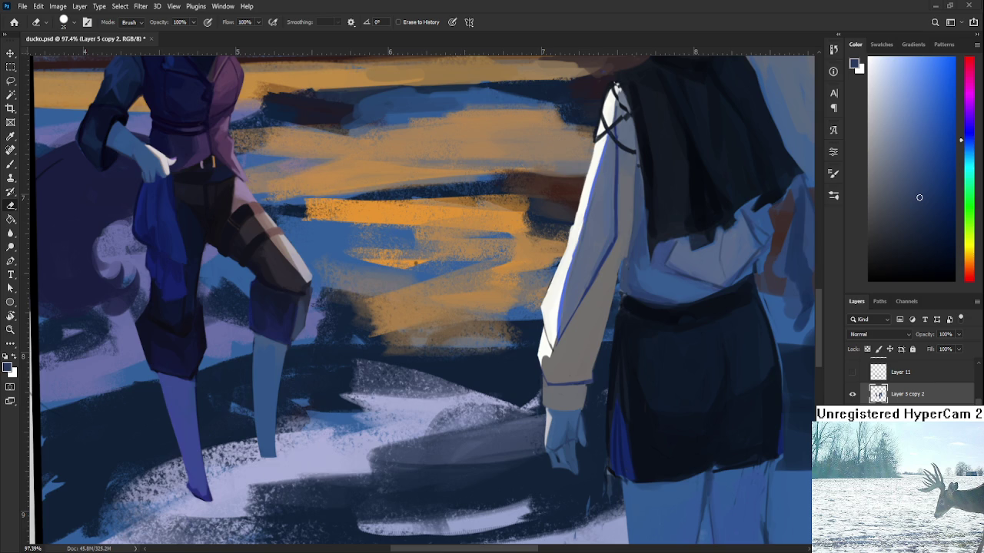
# Repaint the boy's right hand using sampled darker, mid and lighter skin tones, then zoom out to check
pyautogui.scroll(3, 553, 405)
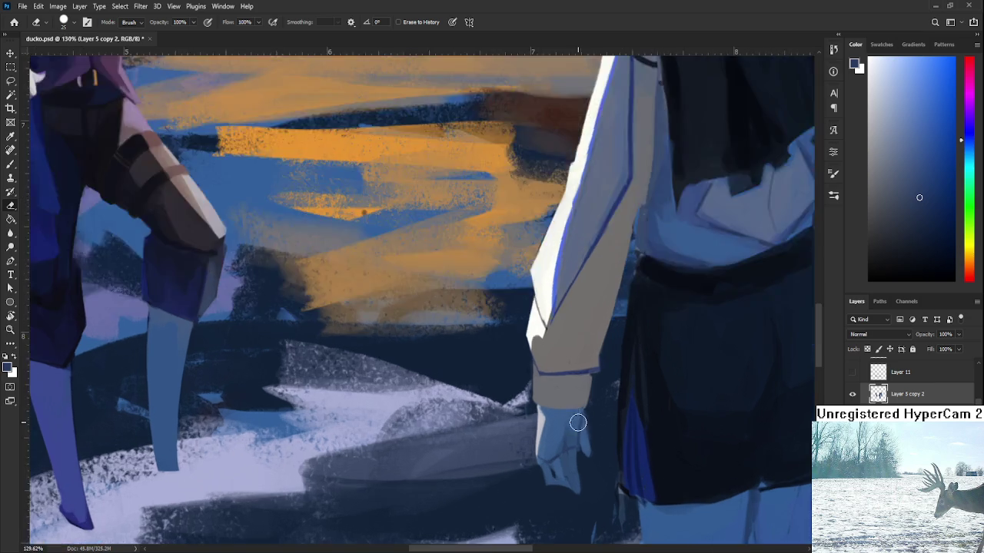
pyautogui.scroll(2, 566, 418)
pyautogui.press('b')
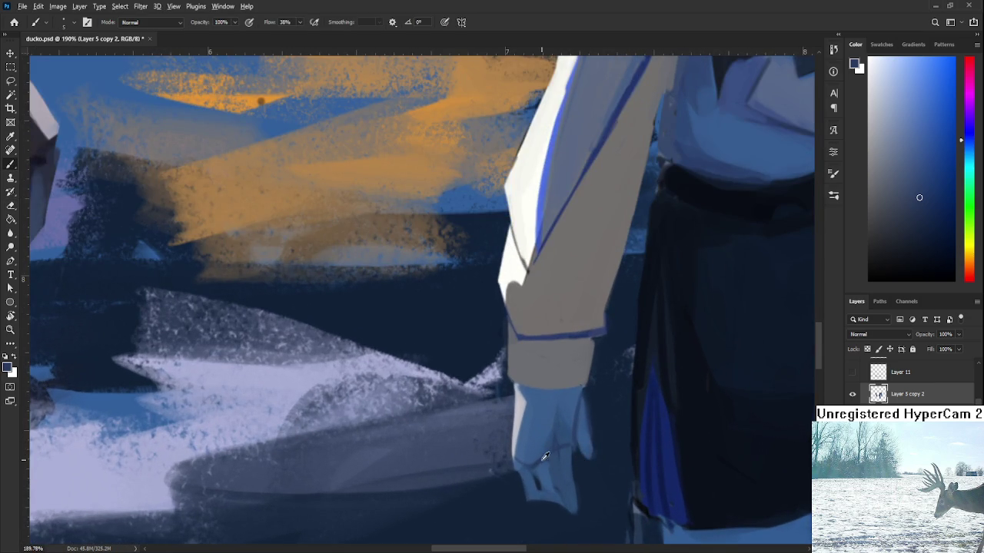
pyautogui.keyDown('alt'); pyautogui.click(556, 465); pyautogui.keyUp('alt')
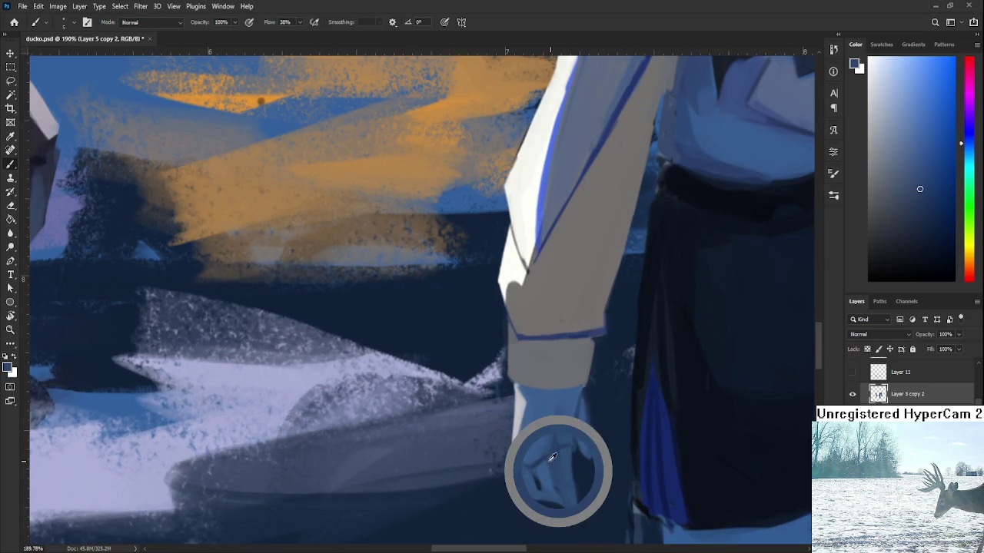
pyautogui.keyDown('alt'); pyautogui.click(559, 468); pyautogui.keyUp('alt')
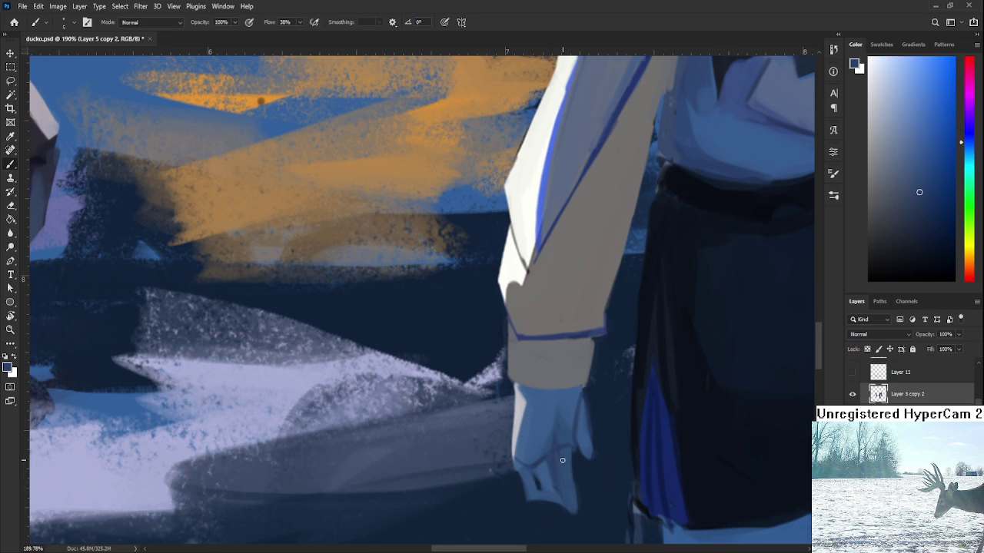
pyautogui.keyDown('alt'); pyautogui.click(567, 461); pyautogui.keyUp('alt')
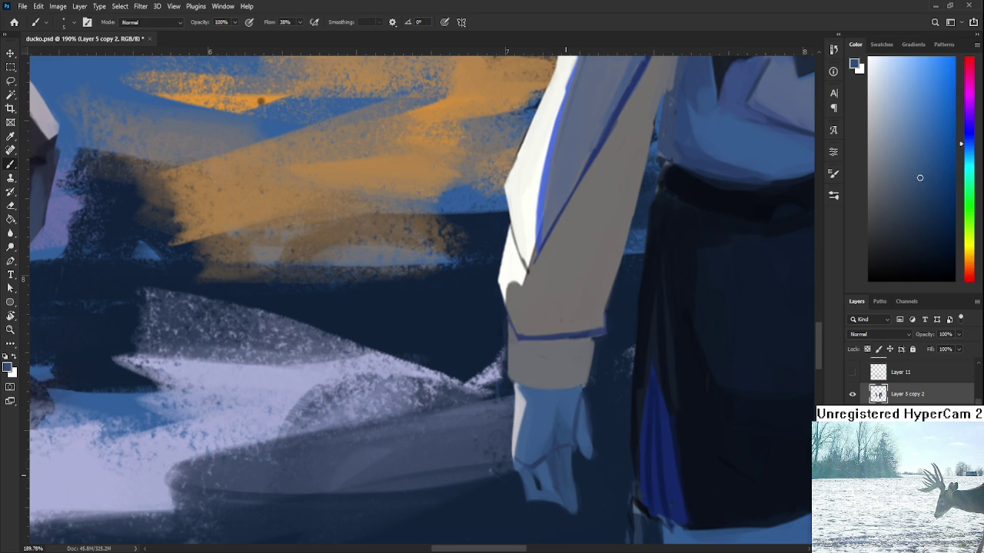
pyautogui.scroll(-3, 568, 473)
pyautogui.scroll(-3, 567, 474)
pyautogui.scroll(-2, 567, 474)
pyautogui.scroll(6, 573, 390)
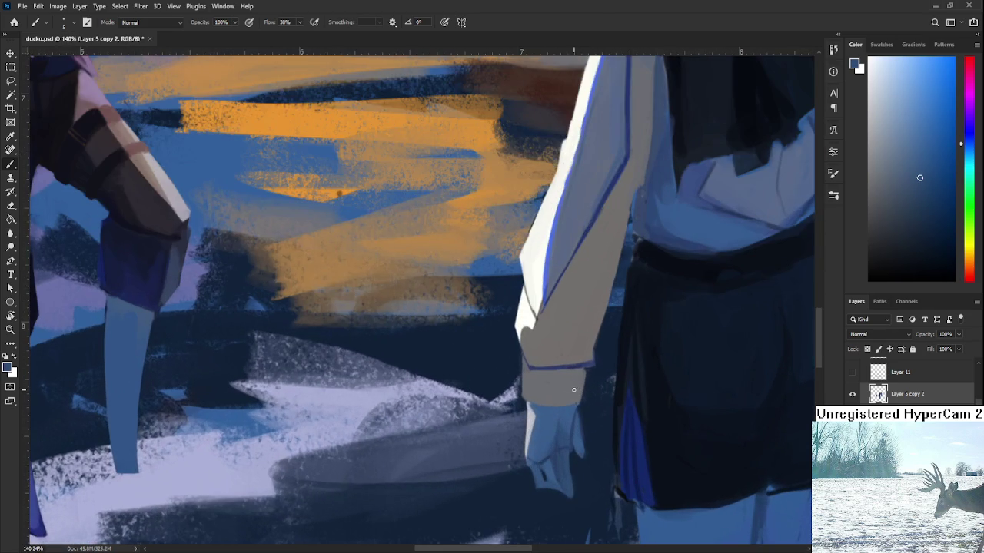
pyautogui.keyDown('alt'); pyautogui.click(571, 418); pyautogui.keyUp('alt')
pyautogui.scroll(-3, 570, 418)
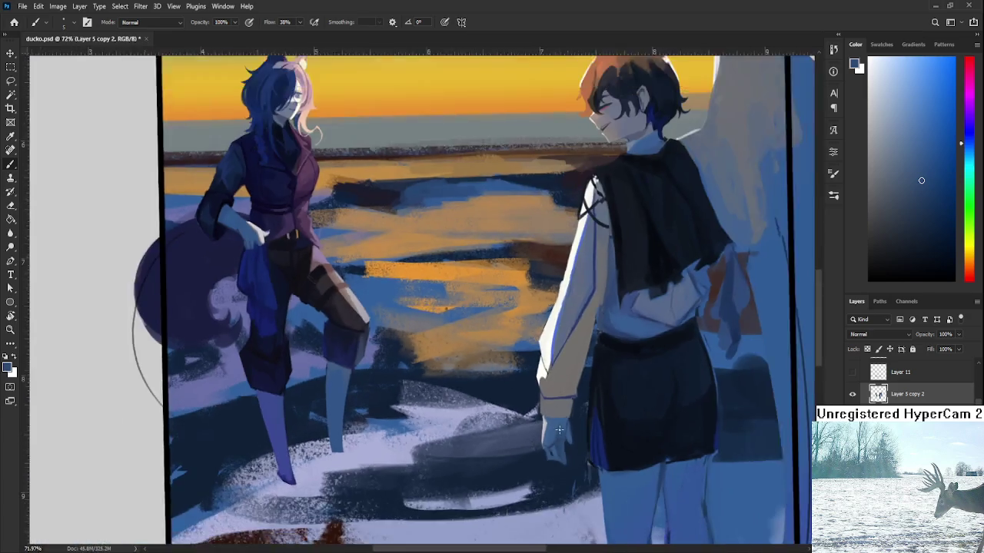
pyautogui.scroll(-1, 505, 413)
pyautogui.scroll(-2, 505, 413)
pyautogui.scroll(-2, 505, 412)
# Zoom in on the boy's torso and sample the sleeve, shirt and belt colours
pyautogui.moveTo(448, 411)
pyautogui.mouseDown()
pyautogui.moveTo(500, 408)
pyautogui.moveTo(538, 453)
pyautogui.moveTo(511, 391)
pyautogui.mouseUp()
pyautogui.scroll(2, 498, 408)
pyautogui.scroll(1, 528, 438)
pyautogui.scroll(2, 528, 438)
pyautogui.scroll(1, 530, 450)
pyautogui.scroll(2, 515, 440)
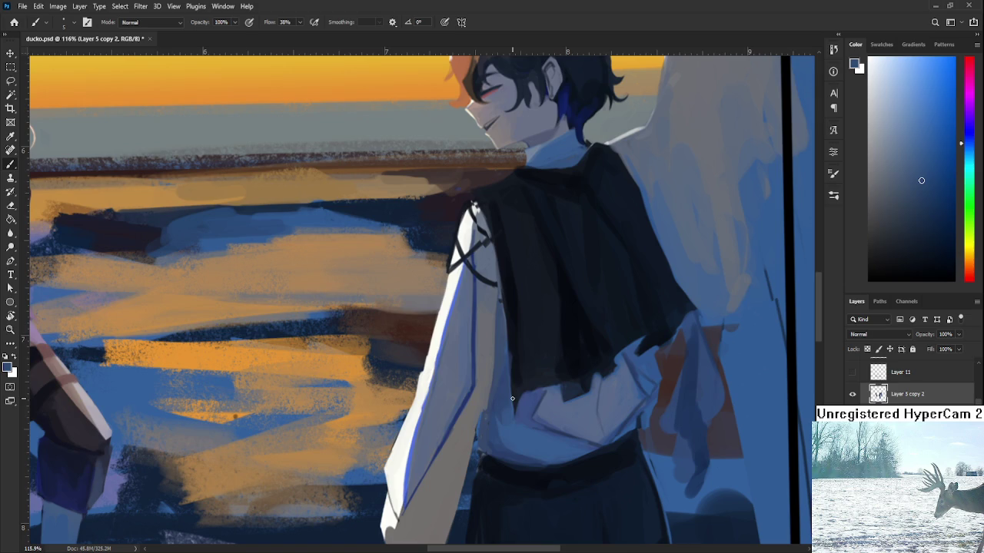
pyautogui.keyDown('alt'); pyautogui.click(475, 412); pyautogui.keyUp('alt')
pyautogui.keyDown('alt'); pyautogui.click(481, 428); pyautogui.keyUp('alt')
pyautogui.keyDown('alt'); pyautogui.click(482, 465); pyautogui.keyUp('alt')
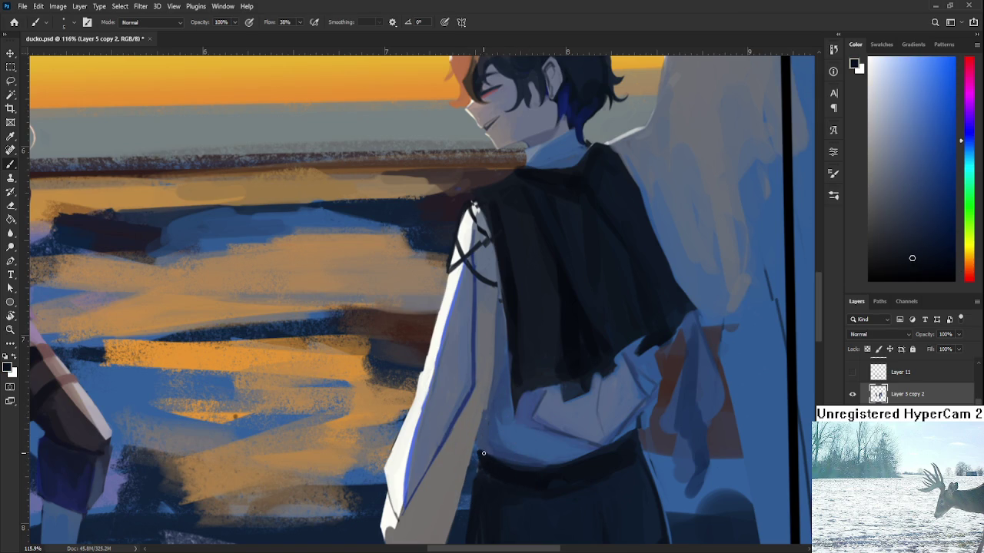
pyautogui.keyDown('alt'); pyautogui.click(490, 444); pyautogui.keyUp('alt')
# Shrink the eraser, then resample navy, lighter blue and grey from the shirt and sleeve
pyautogui.press('e')
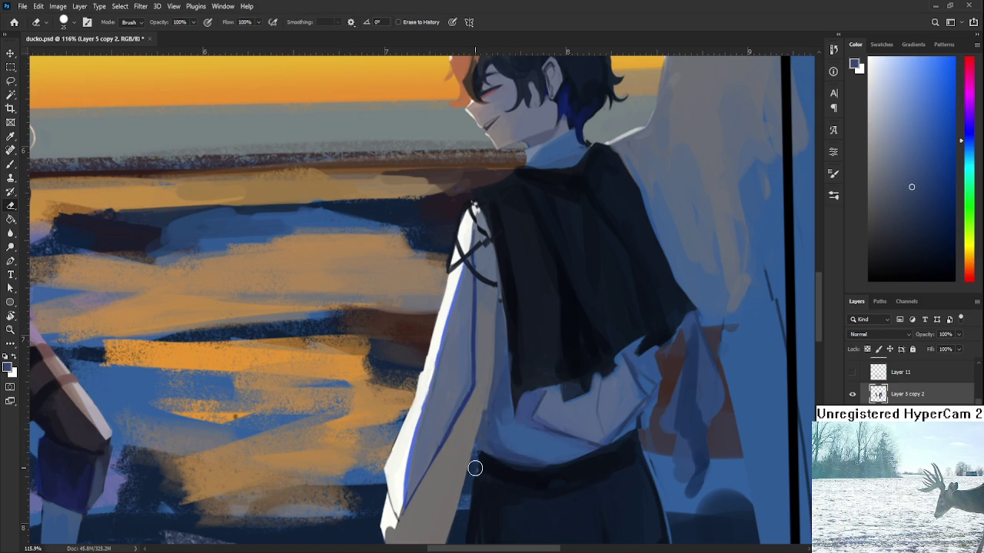
pyautogui.press('[')
pyautogui.press('[')
pyautogui.press('[')
pyautogui.press('b')
pyautogui.keyDown('alt'); pyautogui.click(479, 453); pyautogui.keyUp('alt')
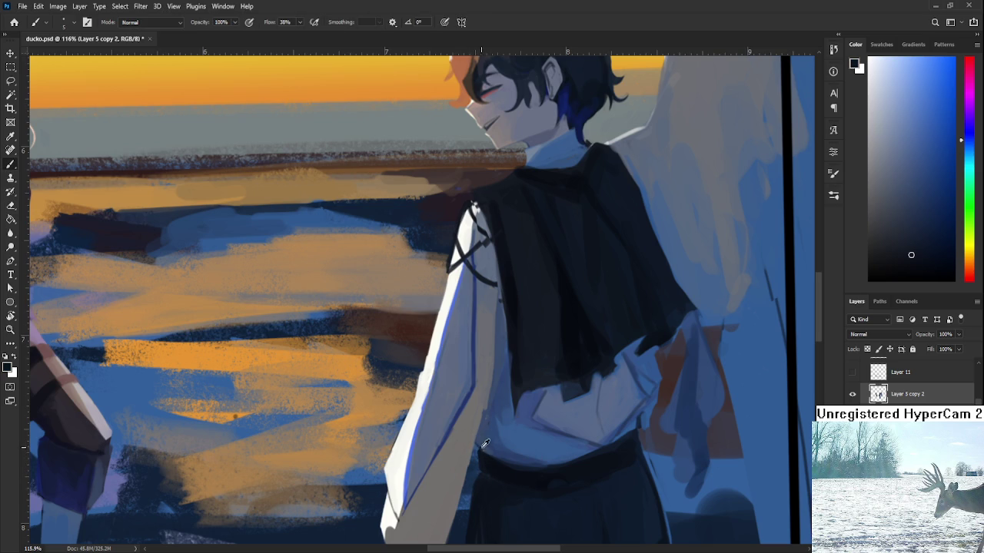
pyautogui.moveTo(484, 444); pyautogui.dragTo(479, 487)
pyautogui.keyDown('alt'); pyautogui.click(479, 487); pyautogui.keyUp('alt')
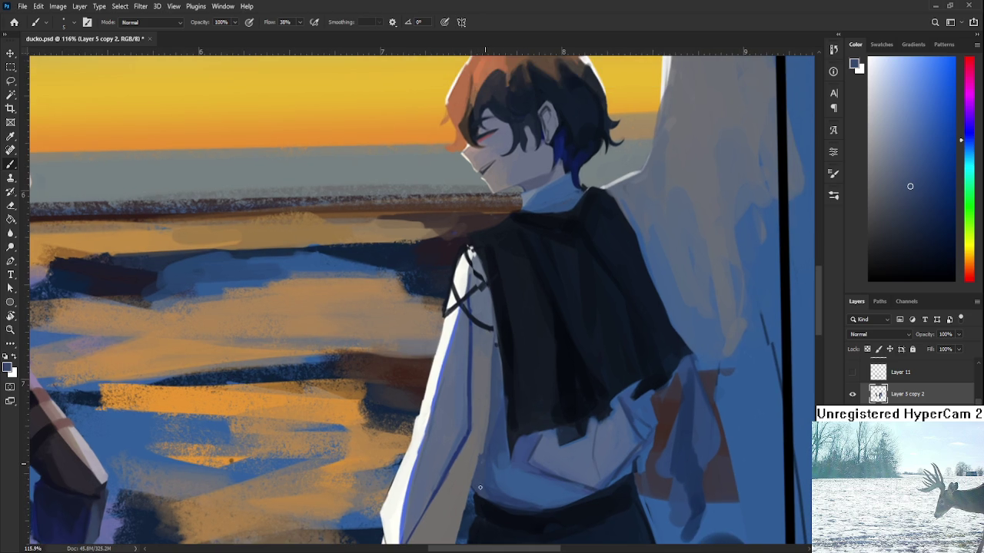
pyautogui.keyDown('alt'); pyautogui.click(473, 452); pyautogui.keyUp('alt')
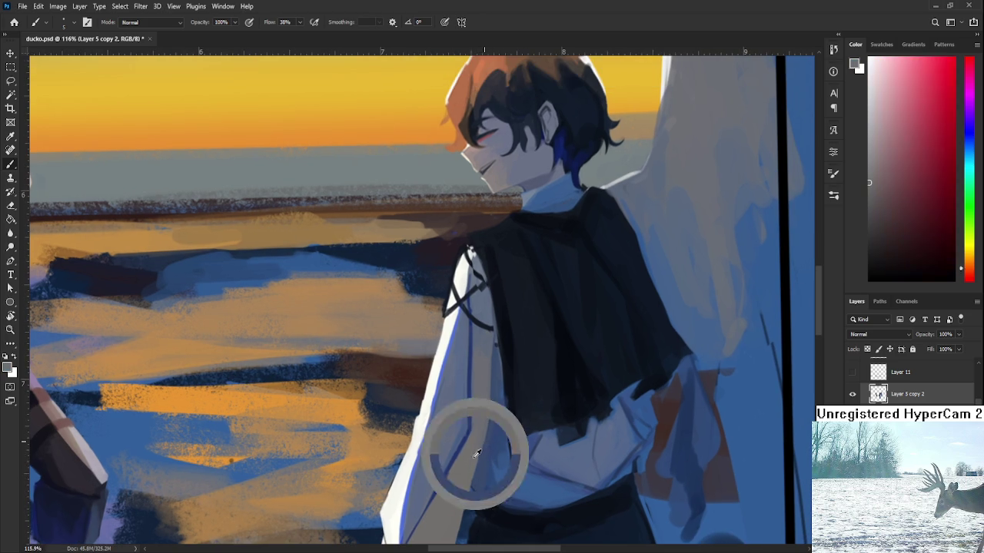
# Sample shirt blue, vest navy and collar near-white around the boy's collar
pyautogui.moveTo(481, 433); pyautogui.dragTo(462, 510)
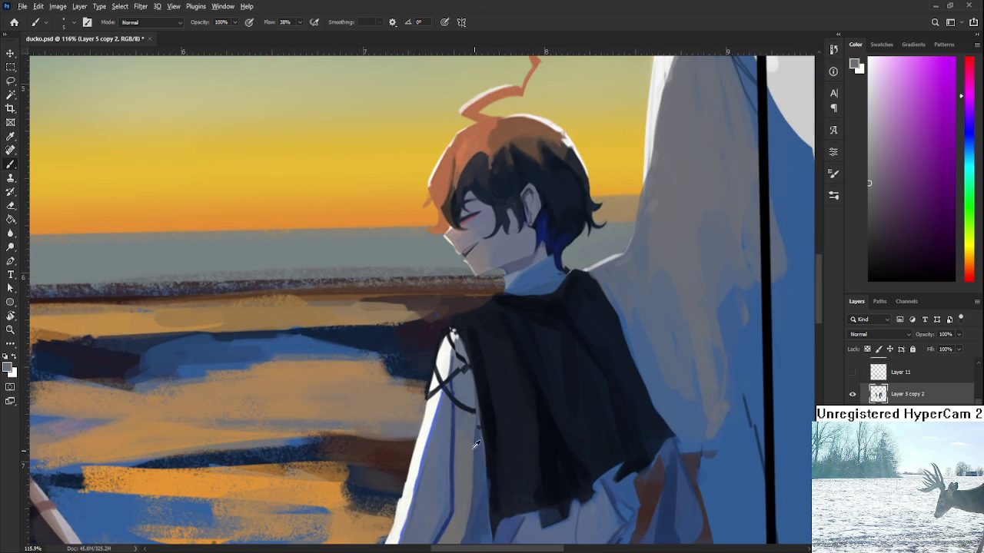
pyautogui.keyDown('alt'); pyautogui.click(476, 446); pyautogui.keyUp('alt')
pyautogui.keyDown('alt'); pyautogui.click(478, 410); pyautogui.keyUp('alt')
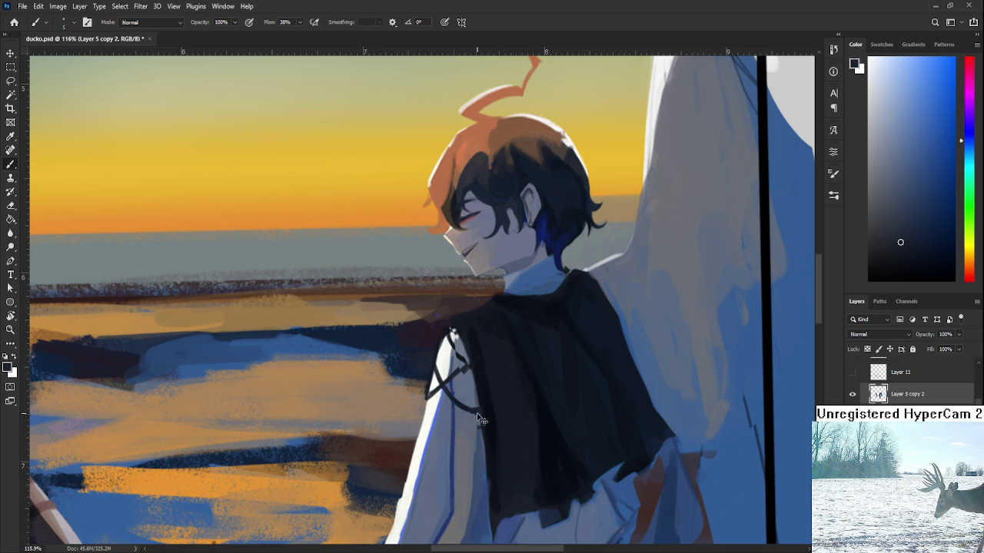
pyautogui.keyDown('alt'); pyautogui.click(464, 373); pyautogui.keyUp('alt')
pyautogui.keyDown('alt'); pyautogui.click(461, 374); pyautogui.keyUp('alt')
pyautogui.keyDown('alt'); pyautogui.click(458, 376); pyautogui.keyUp('alt')
pyautogui.keyDown('alt'); pyautogui.click(455, 360); pyautogui.keyUp('alt')
pyautogui.keyDown('alt'); pyautogui.click(453, 337); pyautogui.keyUp('alt')
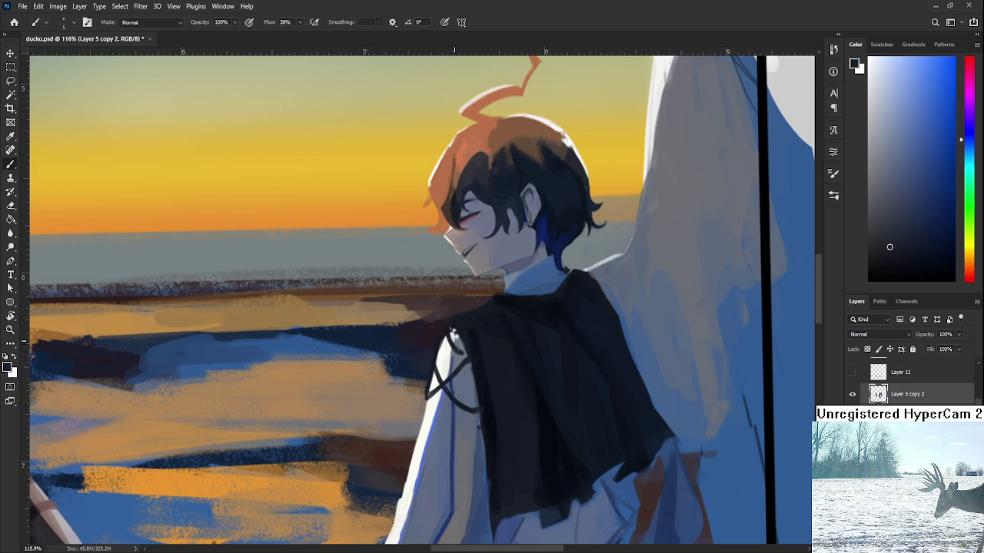
pyautogui.keyDown('alt'); pyautogui.click(457, 336); pyautogui.keyUp('alt')
pyautogui.keyDown('alt'); pyautogui.click(456, 327); pyautogui.keyUp('alt')
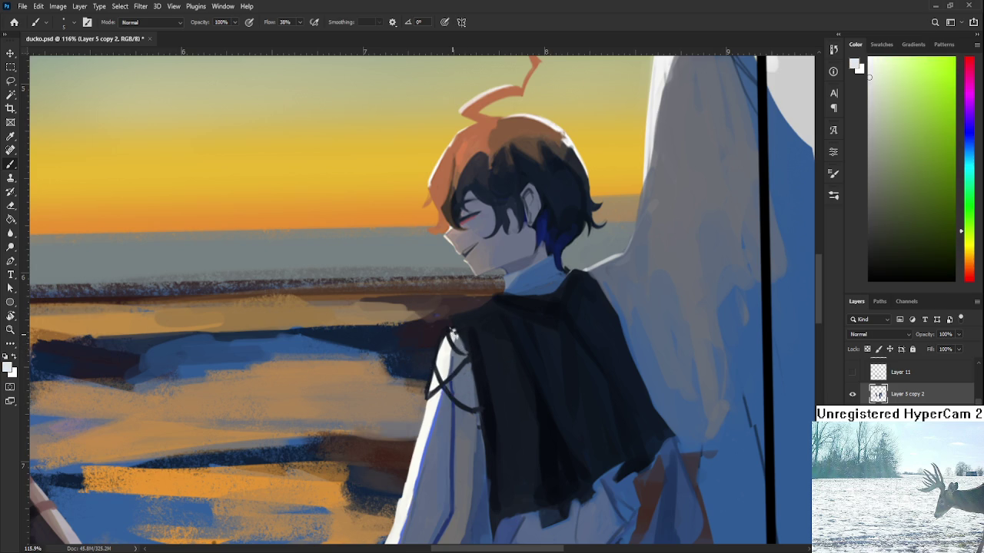
pyautogui.keyDown('alt'); pyautogui.click(462, 329); pyautogui.keyUp('alt')
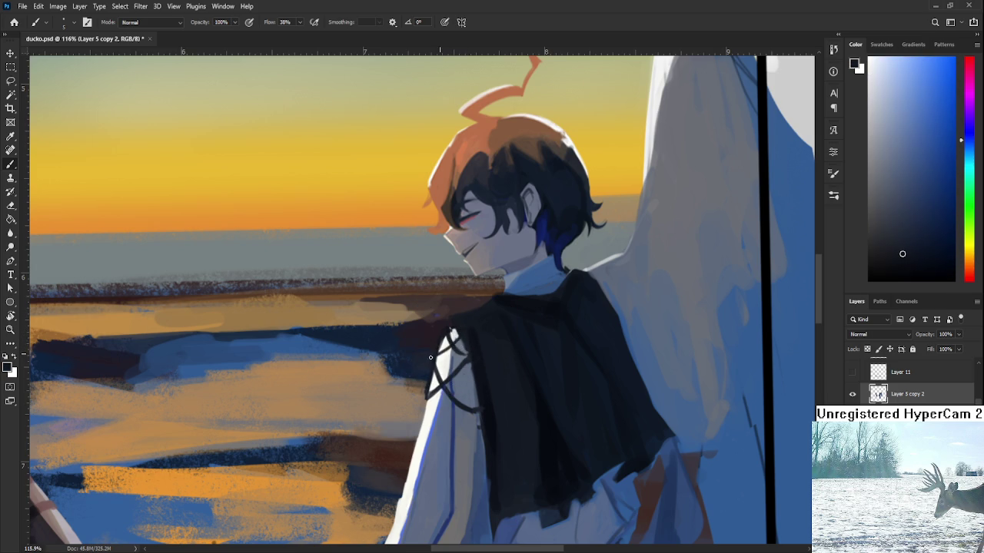
# Paint dark marks by the vest and a thin near-white cord down the collar edge
pyautogui.moveTo(438, 355); pyautogui.dragTo(456, 335)
pyautogui.keyDown('alt'); pyautogui.click(470, 423); pyautogui.keyUp('alt')
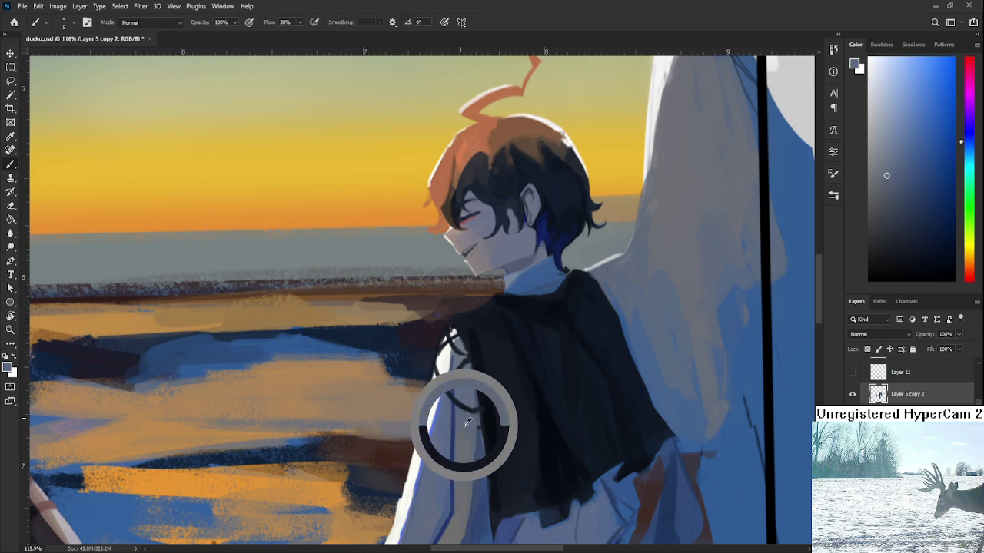
pyautogui.keyDown('alt'); pyautogui.click(434, 395); pyautogui.keyUp('alt')
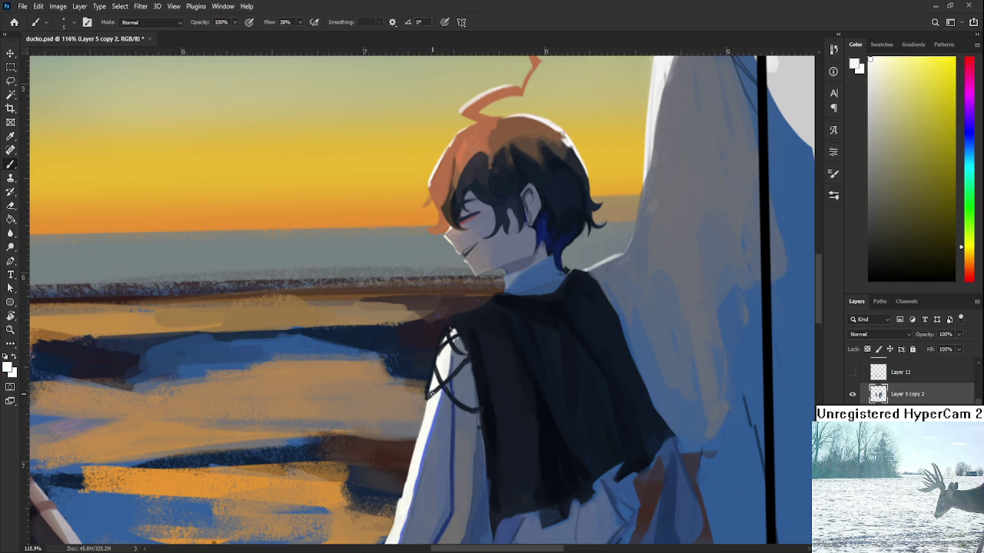
pyautogui.moveTo(427, 395)
pyautogui.mouseDown()
pyautogui.moveTo(442, 386)
pyautogui.moveTo(435, 366)
pyautogui.moveTo(449, 340)
pyautogui.moveTo(421, 401)
pyautogui.mouseUp()
pyautogui.hotkey('ctrl', 'z')
pyautogui.moveTo(447, 331)
pyautogui.mouseDown()
pyautogui.moveTo(421, 401)
pyautogui.moveTo(448, 329)
pyautogui.mouseUp()
pyautogui.hotkey('ctrl', 'z')
pyautogui.moveTo(421, 403); pyautogui.dragTo(446, 331)
pyautogui.press('e')
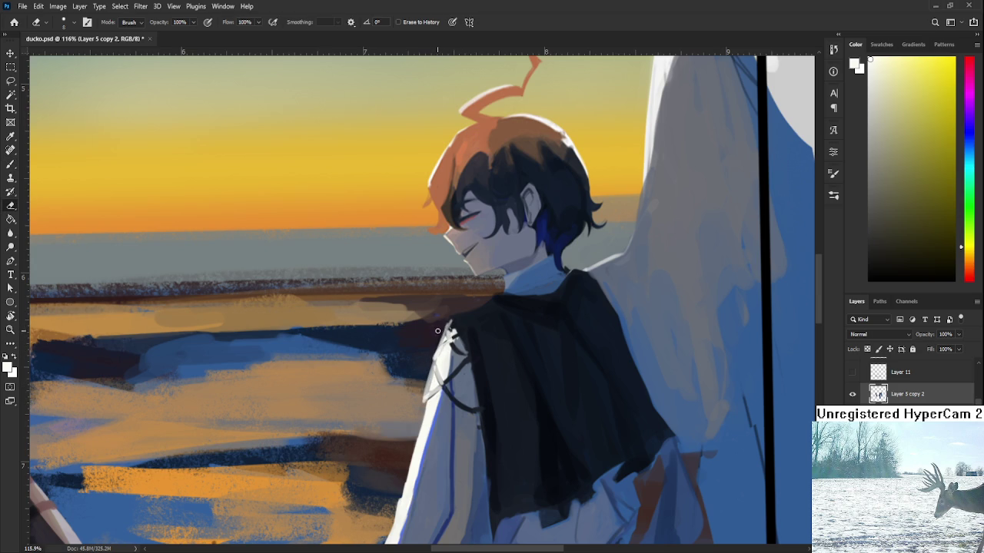
pyautogui.press('b')
pyautogui.moveTo(456, 329); pyautogui.dragTo(518, 413)
pyautogui.scroll(-2, 439, 316)
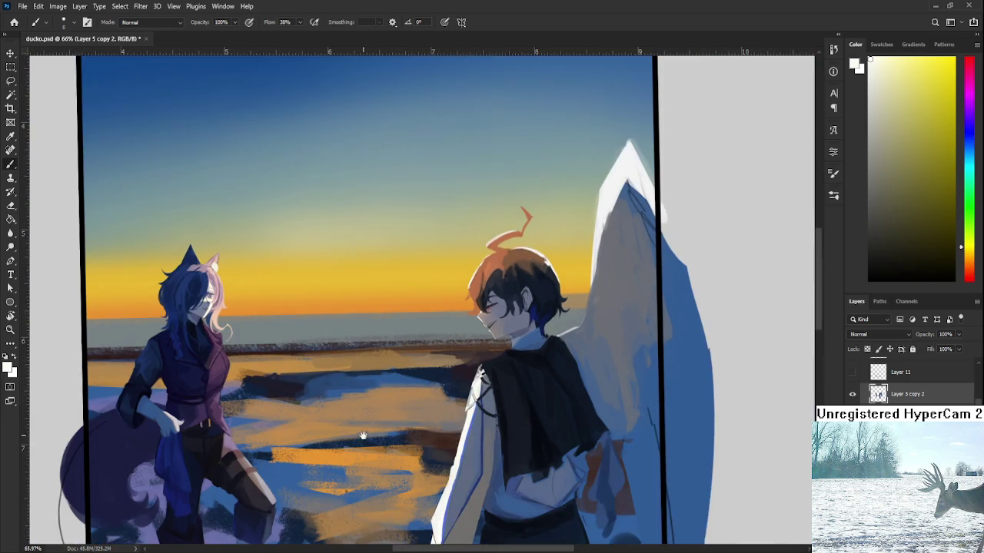
# Sample the hair orange, enlarge the brush, and stroke it onto the boy's shoulder
pyautogui.moveTo(480, 284); pyautogui.dragTo(518, 291)
pyautogui.keyDown('alt'); pyautogui.click(519, 290); pyautogui.keyUp('alt')
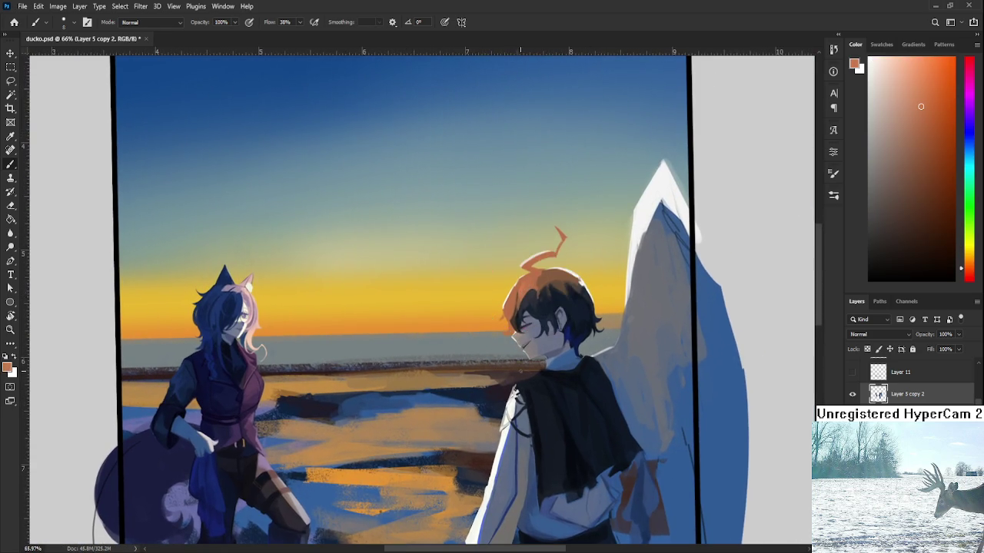
pyautogui.scroll(1, 508, 384)
pyautogui.scroll(1, 508, 385)
pyautogui.press(']')
pyautogui.press(']')
pyautogui.moveTo(512, 401)
pyautogui.mouseDown()
pyautogui.moveTo(558, 376)
pyautogui.moveTo(530, 403)
pyautogui.mouseUp()
# Resample the cloak's dark navy and the shoulder's reddish brown to blend the accent
pyautogui.keyDown('alt'); pyautogui.click(530, 401); pyautogui.keyUp('alt')
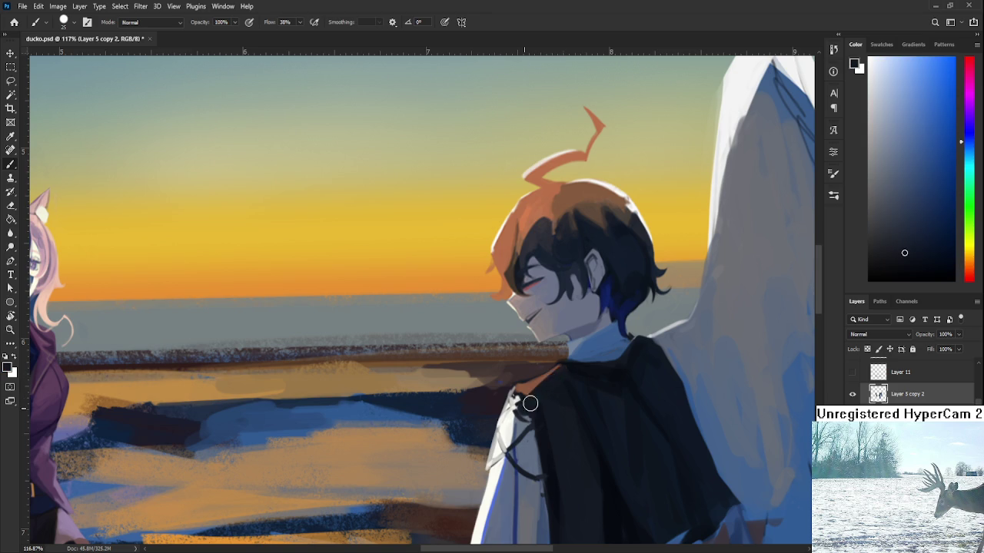
pyautogui.keyDown('alt'); pyautogui.click(524, 396); pyautogui.keyUp('alt')
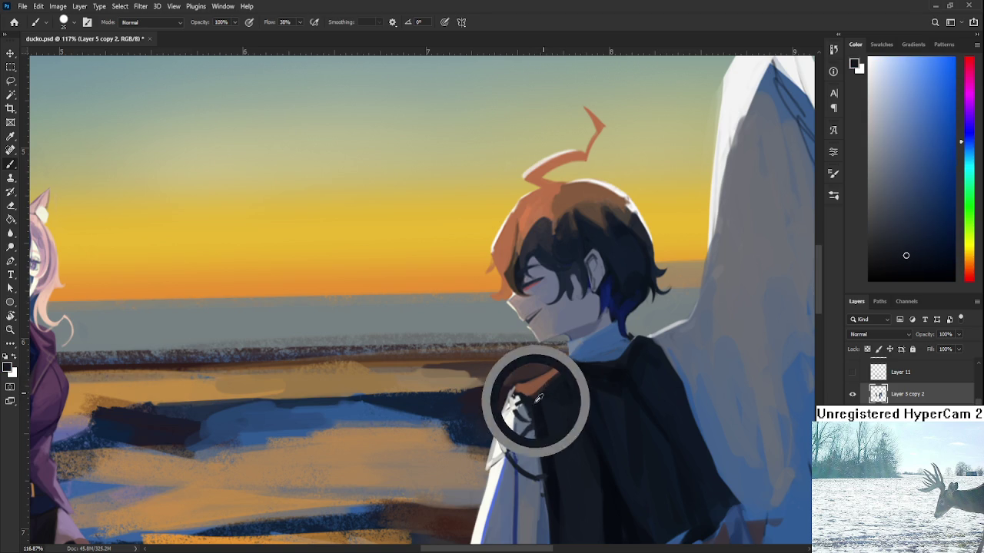
pyautogui.keyDown('alt'); pyautogui.click(529, 400); pyautogui.keyUp('alt')
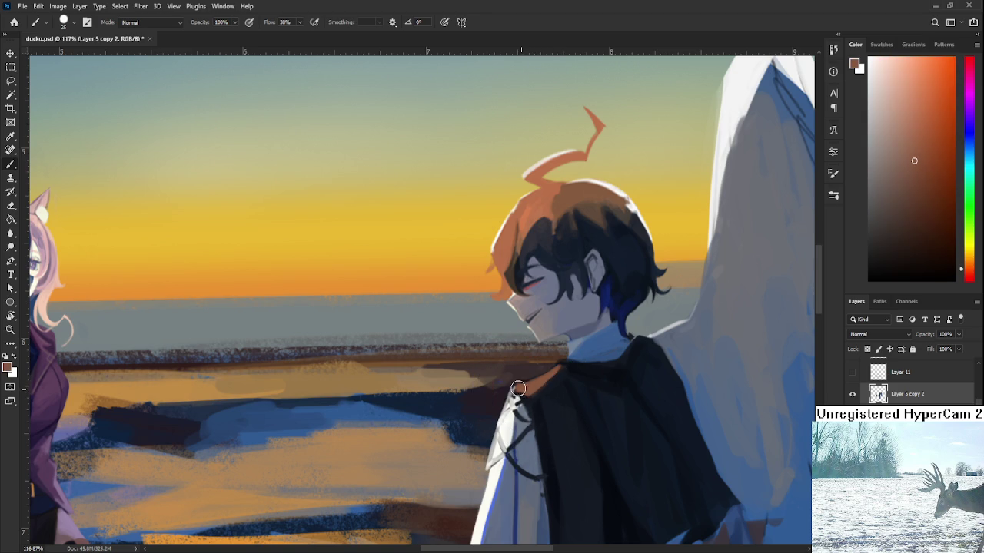
pyautogui.keyDown('alt'); pyautogui.click(531, 387); pyautogui.keyUp('alt')
pyautogui.scroll(-3, 558, 369)
pyautogui.scroll(-3, 557, 369)
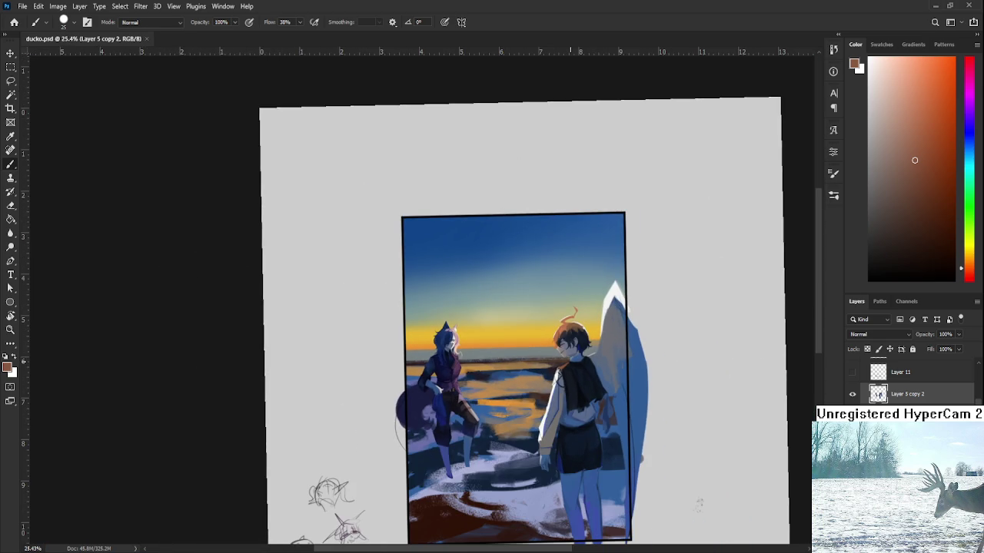
pyautogui.scroll(2, 415, 419)
pyautogui.scroll(2, 415, 419)
# Rotate the tilted canvas view back to level and set the paint colour to white
pyautogui.press('r')
pyautogui.moveTo(600, 371); pyautogui.dragTo(619, 380)
pyautogui.scroll(1, 620, 380)
pyautogui.scroll(1, 620, 380)
pyautogui.scroll(-1, 613, 373)
pyautogui.scroll(-1, 607, 366)
pyautogui.scroll(1, 607, 366)
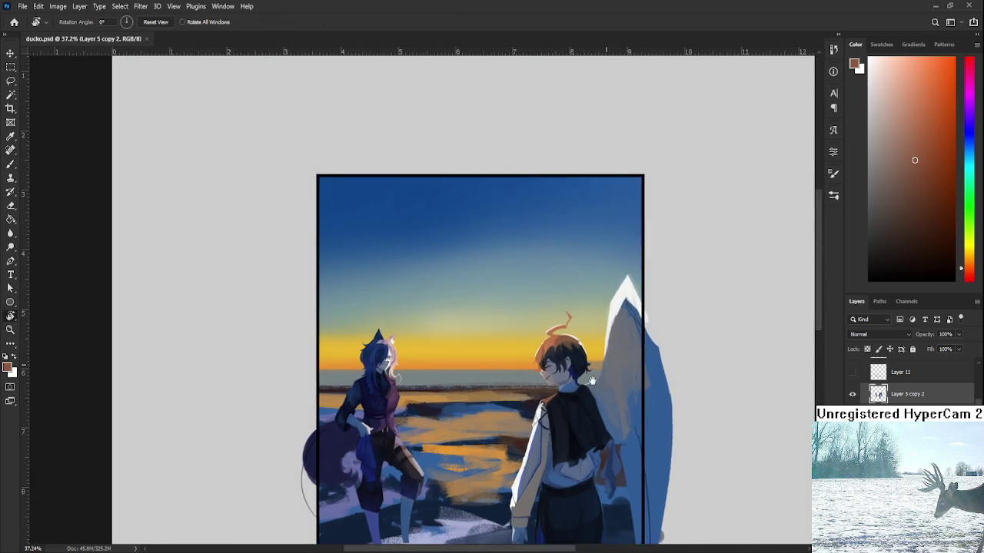
pyautogui.scroll(2, 607, 366)
pyautogui.scroll(2, 603, 353)
pyautogui.press('b')
pyautogui.keyDown('alt'); pyautogui.click(593, 319); pyautogui.keyUp('alt')
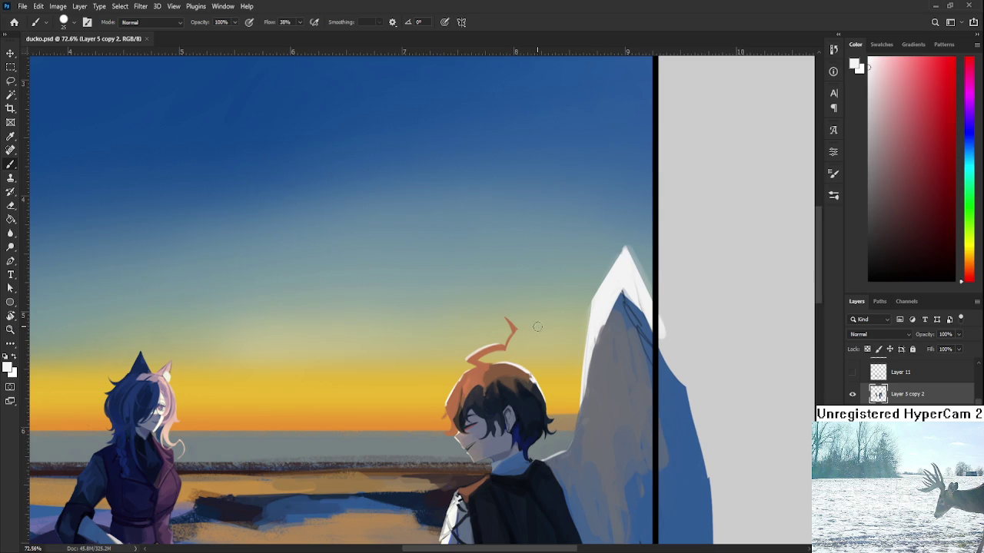
# Paint white and pale blue-grey strokes down the wing's left edge, then switch to the eraser and zoom out
pyautogui.moveTo(586, 361); pyautogui.dragTo(576, 438)
pyautogui.keyDown('alt'); pyautogui.click(596, 370); pyautogui.keyUp('alt')
pyautogui.keyDown('alt'); pyautogui.click(591, 365); pyautogui.keyUp('alt')
pyautogui.moveTo(615, 323); pyautogui.dragTo(584, 427)
pyautogui.keyDown('alt'); pyautogui.click(582, 432); pyautogui.keyUp('alt')
pyautogui.press('e')
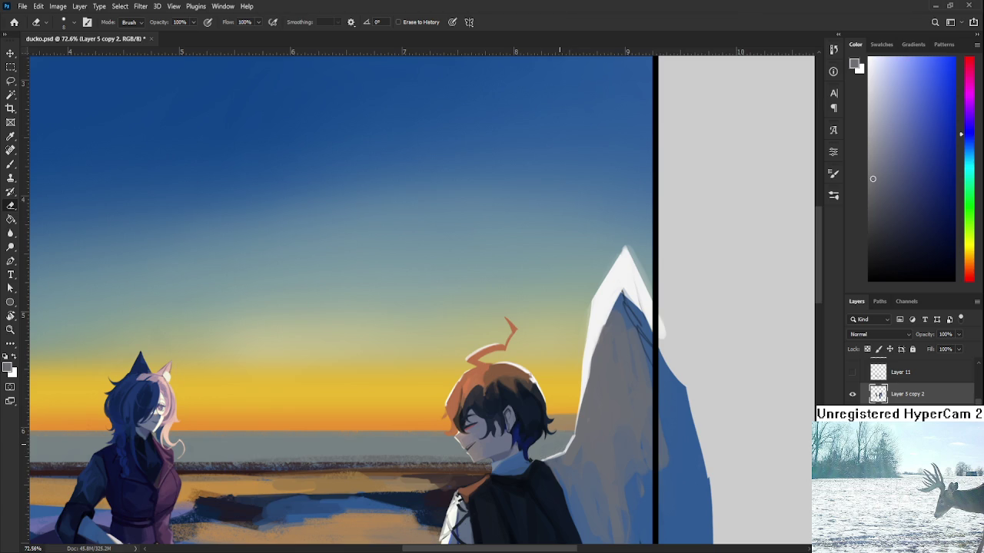
pyautogui.scroll(-1, 419, 300)
pyautogui.scroll(-4, 418, 299)
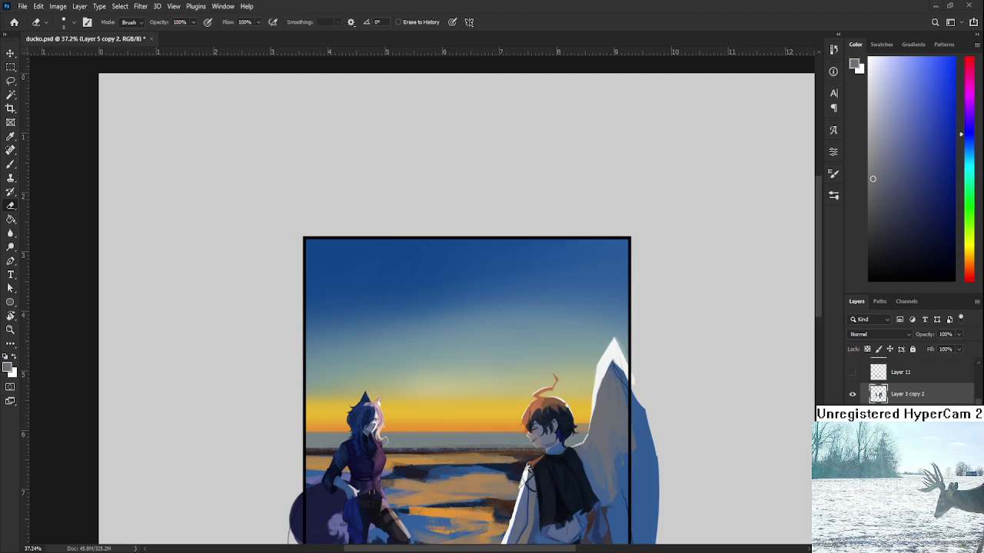
# Zoom and pan the view to centre on the winged boy's head
pyautogui.scroll(-3, 424, 435)
pyautogui.scroll(-2, 348, 234)
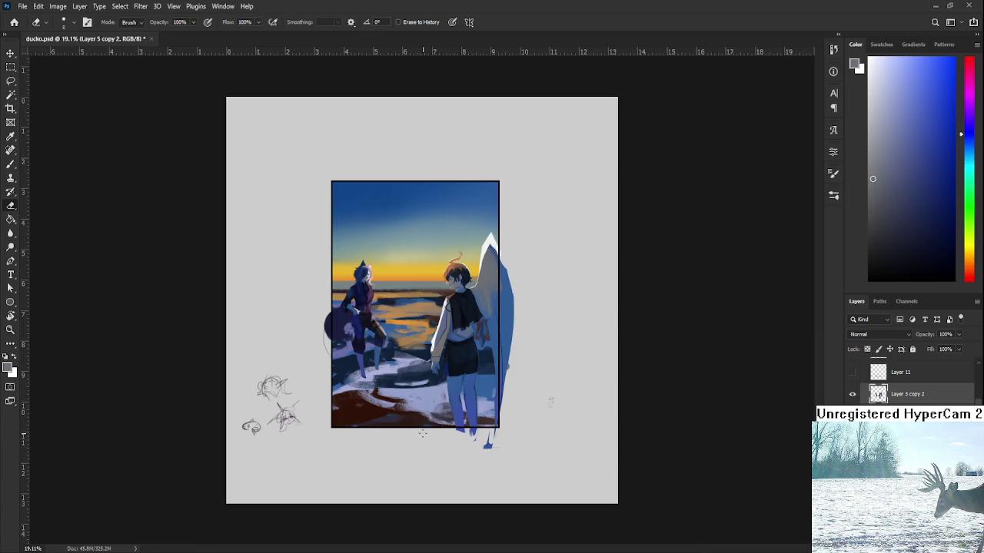
pyautogui.scroll(5, 416, 345)
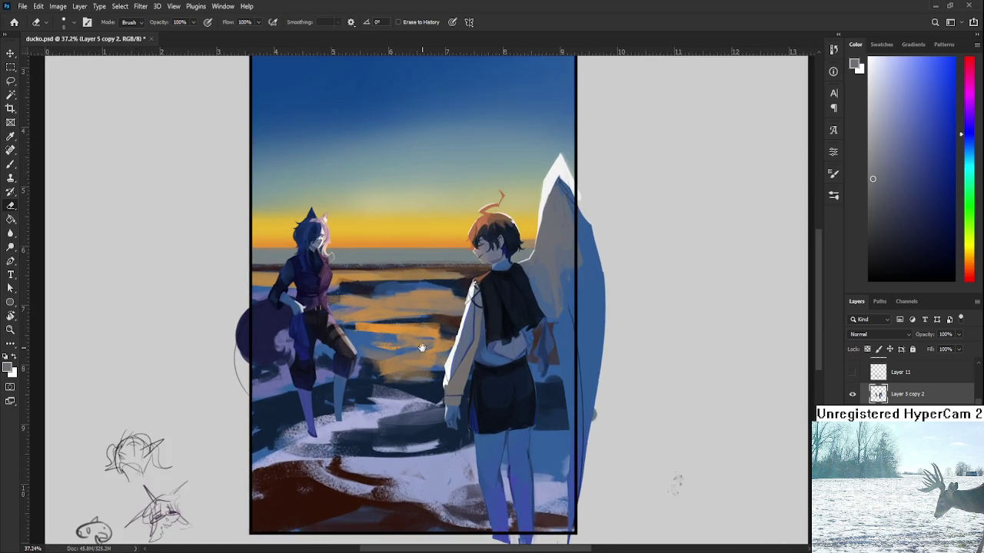
pyautogui.moveTo(417, 345); pyautogui.dragTo(471, 366)
pyautogui.scroll(-2, 471, 365)
pyautogui.scroll(2, 461, 365)
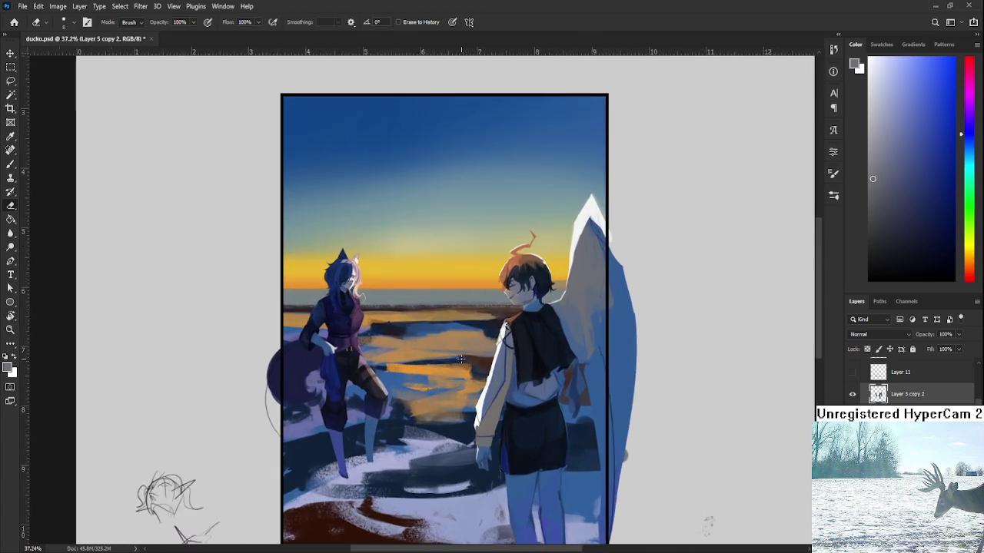
pyautogui.scroll(2, 453, 364)
pyautogui.scroll(2, 438, 363)
pyautogui.moveTo(438, 362); pyautogui.dragTo(456, 378)
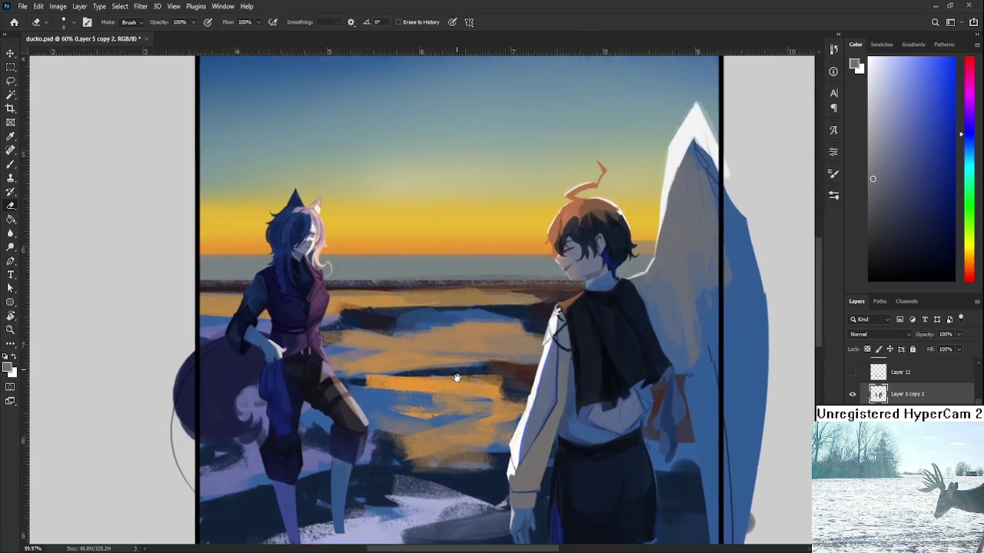
pyautogui.scroll(-3, 453, 384)
pyautogui.moveTo(273, 476); pyautogui.dragTo(307, 515)
pyautogui.scroll(2, 322, 461)
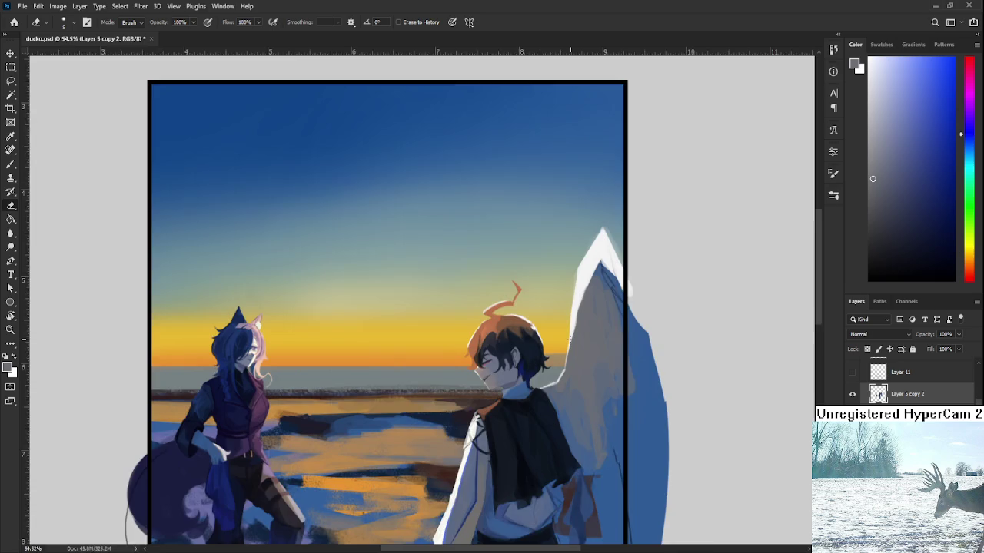
pyautogui.scroll(2, 461, 400)
pyautogui.moveTo(542, 392); pyautogui.dragTo(529, 375)
# Lasso a freehand loop around the boy's head and hair and begin a Free Transform
pyautogui.scroll(-1, 529, 375)
pyautogui.scroll(-1, 528, 375)
pyautogui.scroll(2, 528, 375)
pyautogui.press('l')
pyautogui.moveTo(433, 412)
pyautogui.mouseDown()
pyautogui.moveTo(532, 366)
pyautogui.moveTo(434, 410)
pyautogui.mouseUp()
pyautogui.hotkey('ctrl', 't')
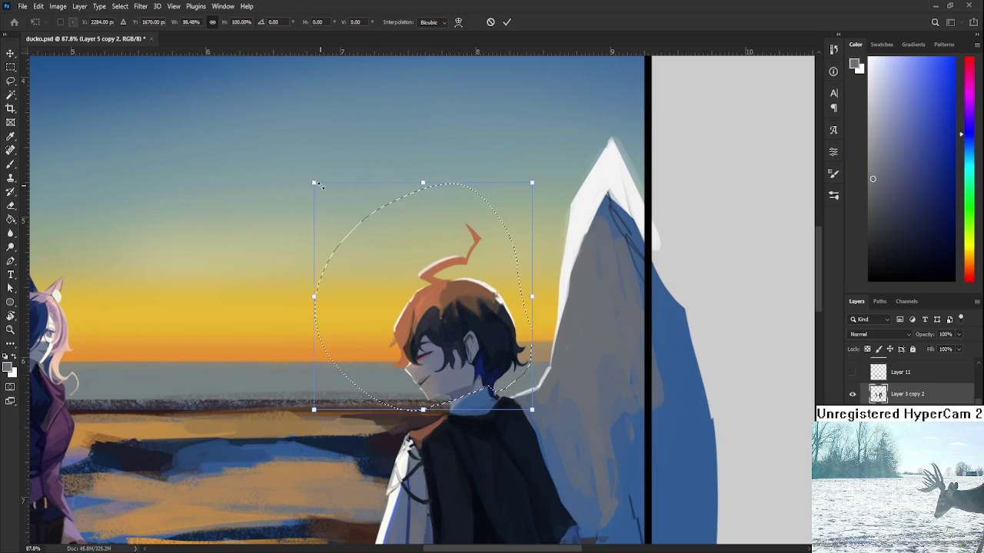
# Scale the boy's head down to about 92.6% and apply the transform
pyautogui.moveTo(319, 186); pyautogui.dragTo(327, 196)
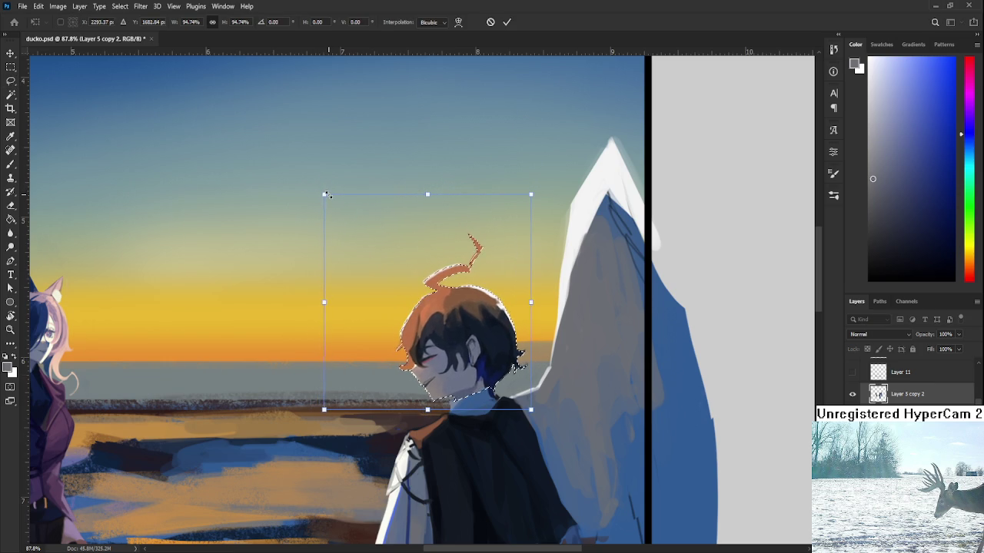
pyautogui.moveTo(326, 196); pyautogui.dragTo(328, 200)
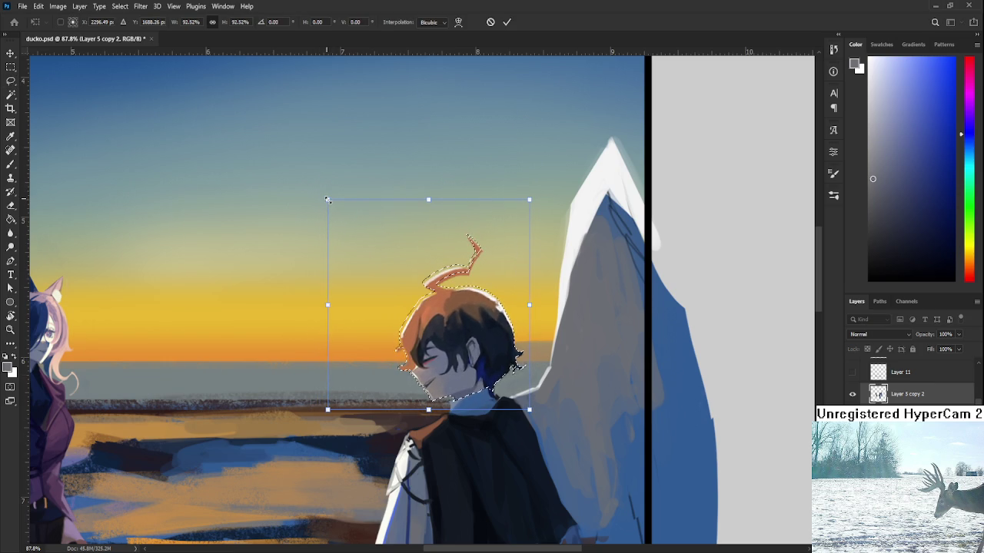
pyautogui.moveTo(327, 200); pyautogui.dragTo(326, 199)
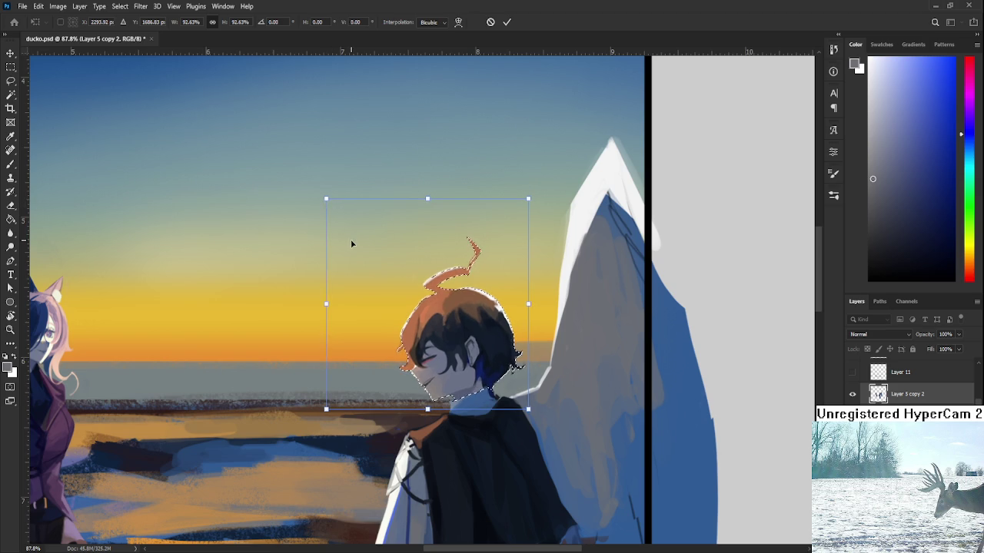
pyautogui.press('Return')
# Lasso the lowered arm, move it up about 14 px, apply, and deselect
pyautogui.scroll(-5, 389, 213)
pyautogui.scroll(-2, 389, 213)
pyautogui.scroll(5, 389, 223)
pyautogui.scroll(1, 390, 228)
pyautogui.scroll(-5, 389, 228)
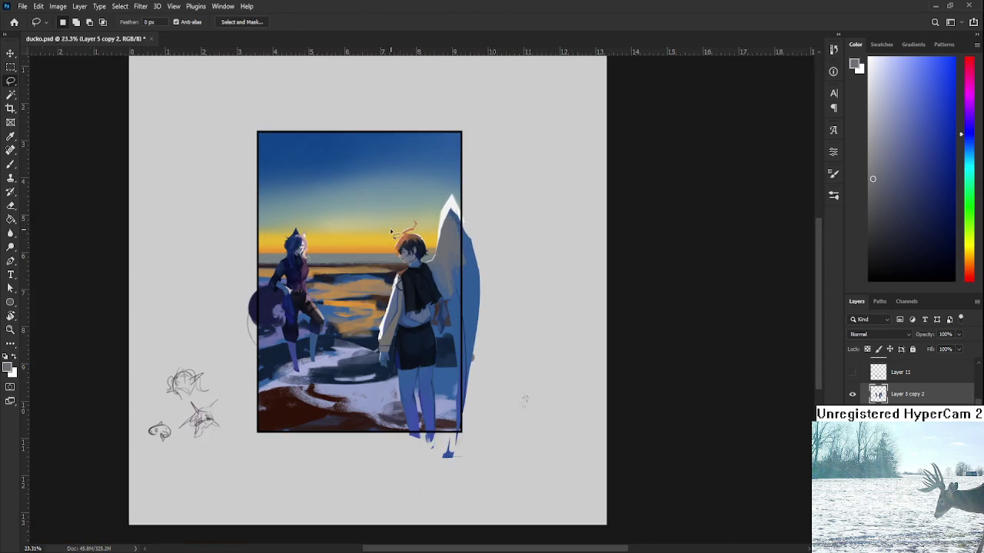
pyautogui.hscroll(-3, 462, 345)
pyautogui.scroll(3, 455, 346)
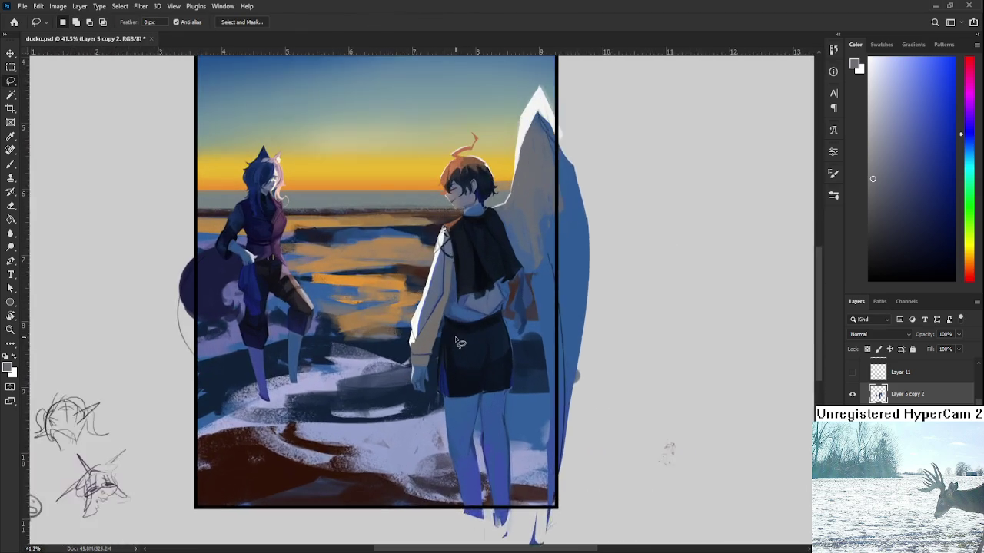
pyautogui.scroll(1, 446, 326)
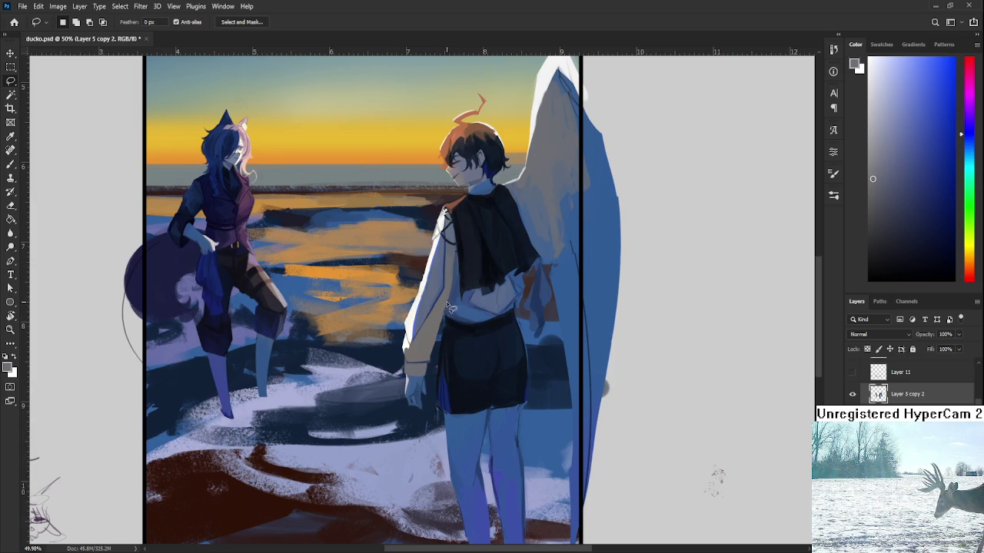
pyautogui.moveTo(449, 302)
pyautogui.mouseDown()
pyautogui.moveTo(428, 286)
pyautogui.moveTo(445, 329)
pyautogui.moveTo(451, 307)
pyautogui.mouseUp()
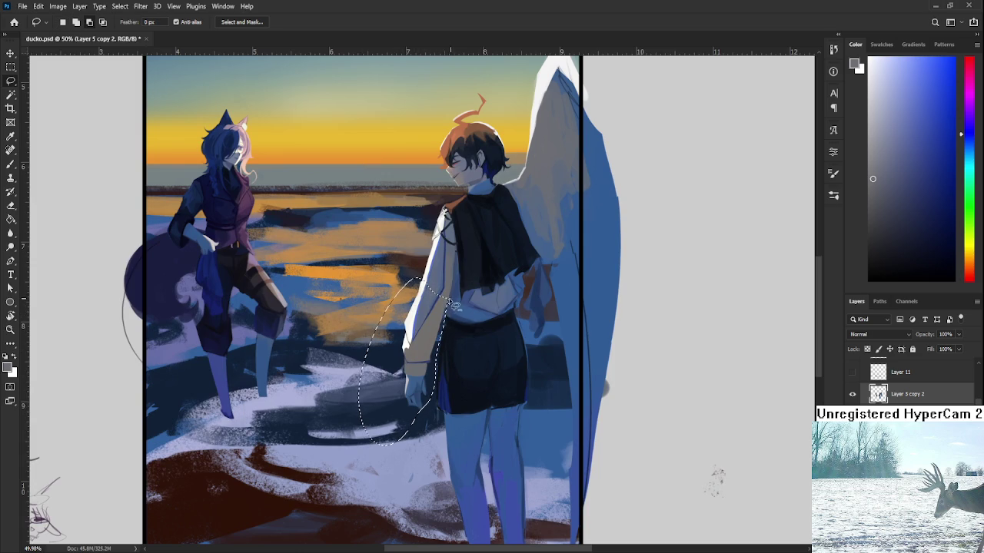
pyautogui.hotkey('ctrl', 't')
pyautogui.moveTo(374, 443)
pyautogui.mouseDown()
pyautogui.moveTo(377, 432)
pyautogui.moveTo(364, 433)
pyautogui.mouseUp()
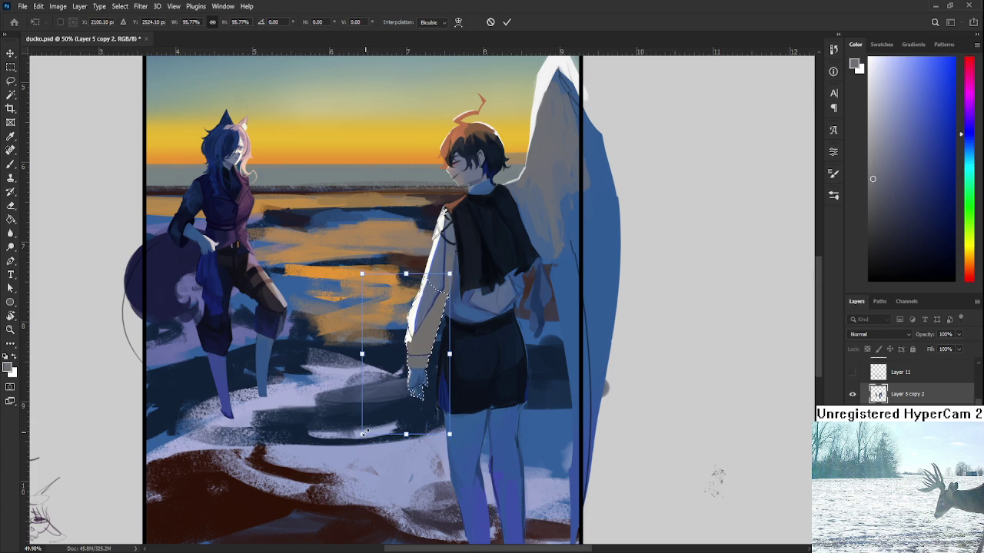
pyautogui.press('Return')
pyautogui.hotkey('ctrl', 'd')
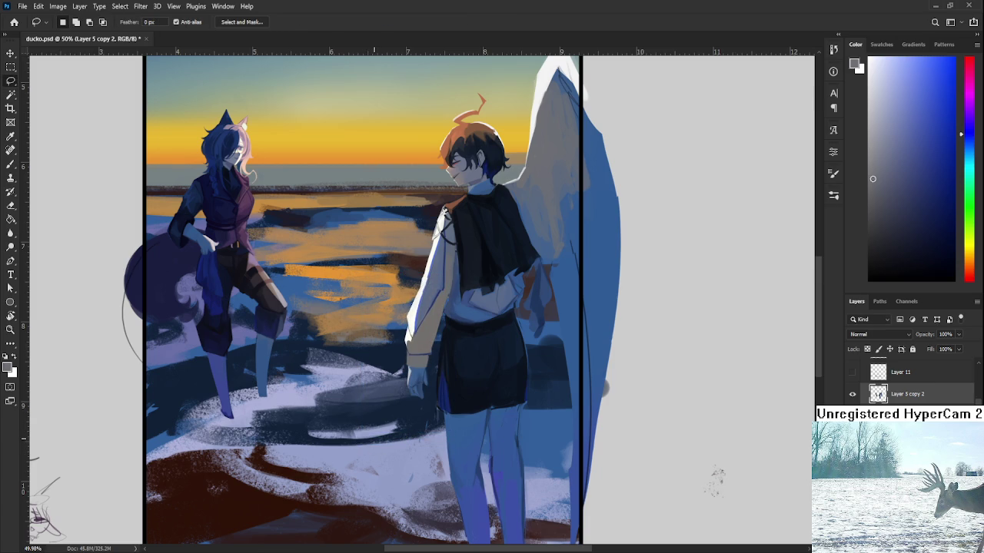
# Hide and re-show Layer 5 copy 2 to check the background without the figures
pyautogui.scroll(-4, 419, 351)
pyautogui.scroll(-2, 461, 377)
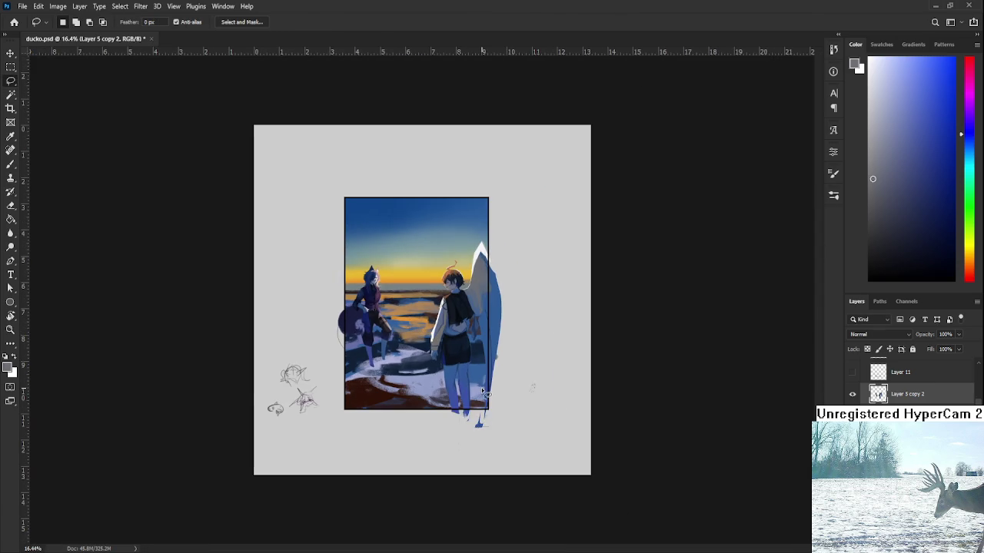
pyautogui.scroll(1, 427, 299)
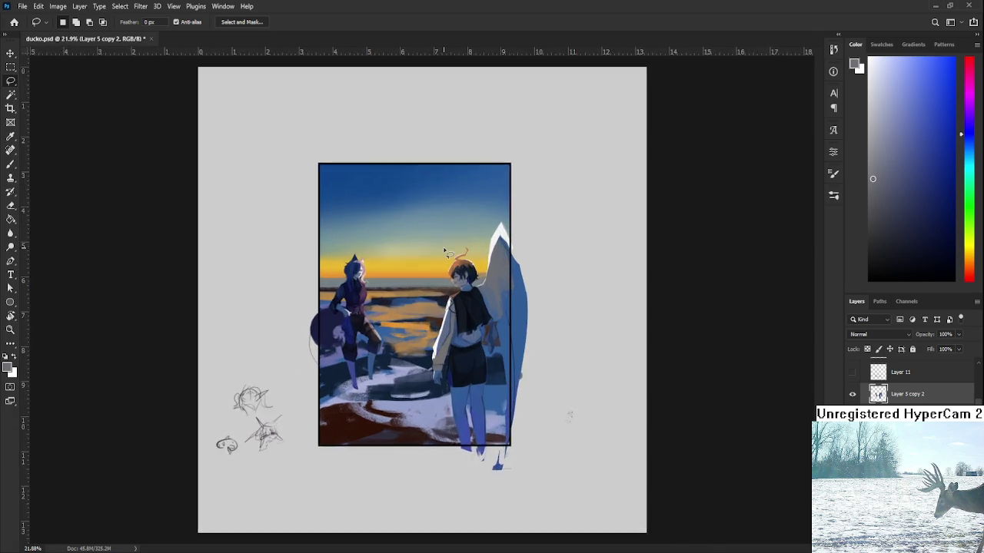
pyautogui.scroll(2, 445, 250)
pyautogui.scroll(1, 445, 252)
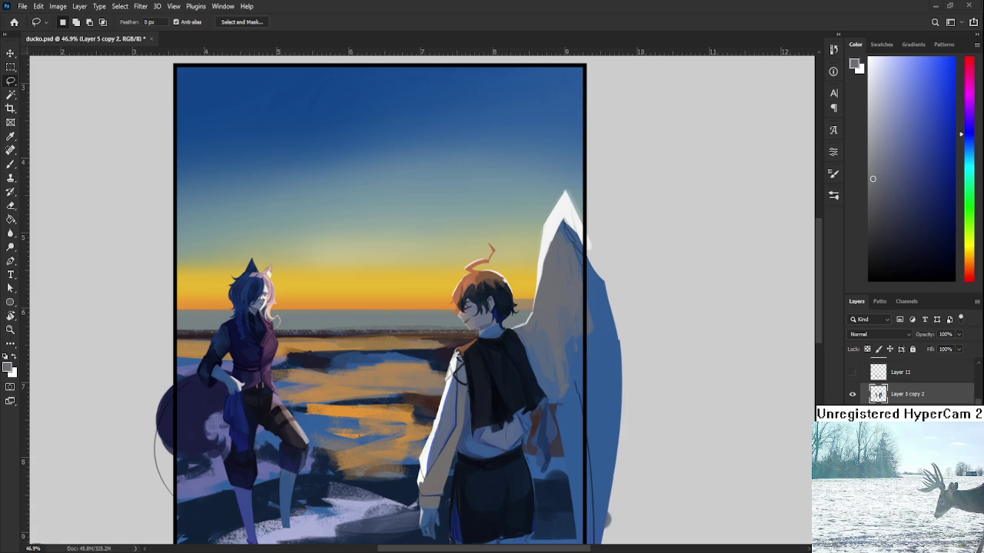
pyautogui.scroll(-2, 507, 405)
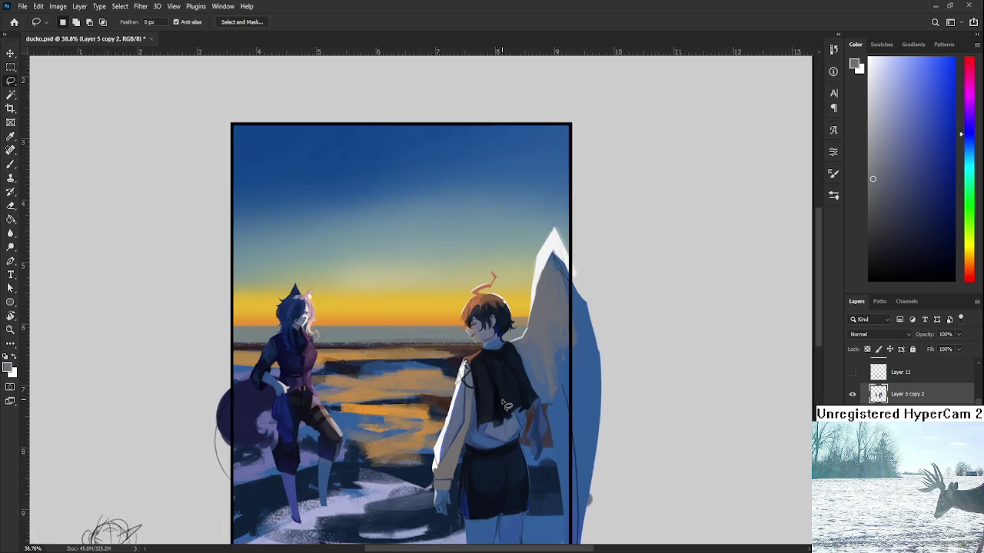
pyautogui.scroll(-2, 511, 409)
pyautogui.scroll(2, 521, 415)
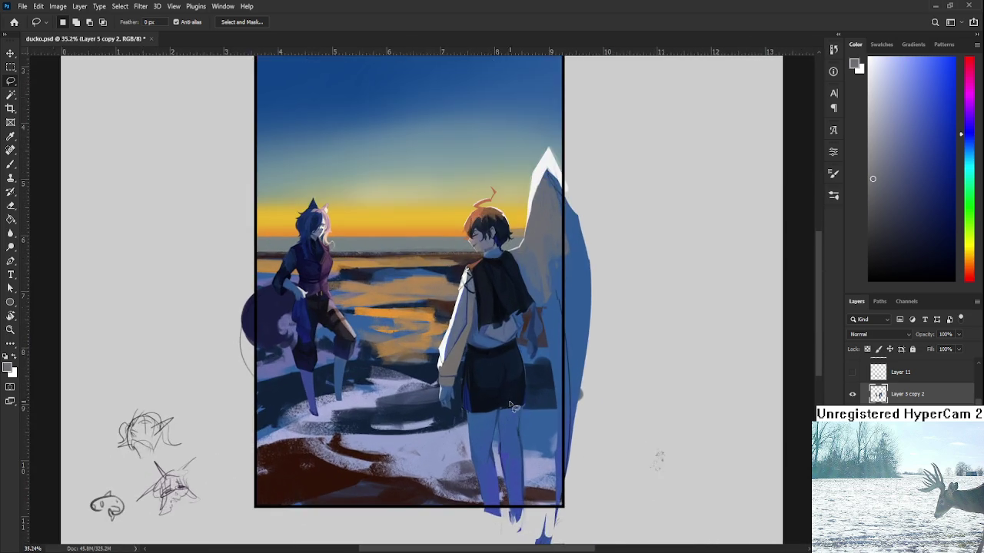
pyautogui.scroll(1, 511, 396)
pyautogui.scroll(1, 506, 373)
pyautogui.scroll(1, 519, 347)
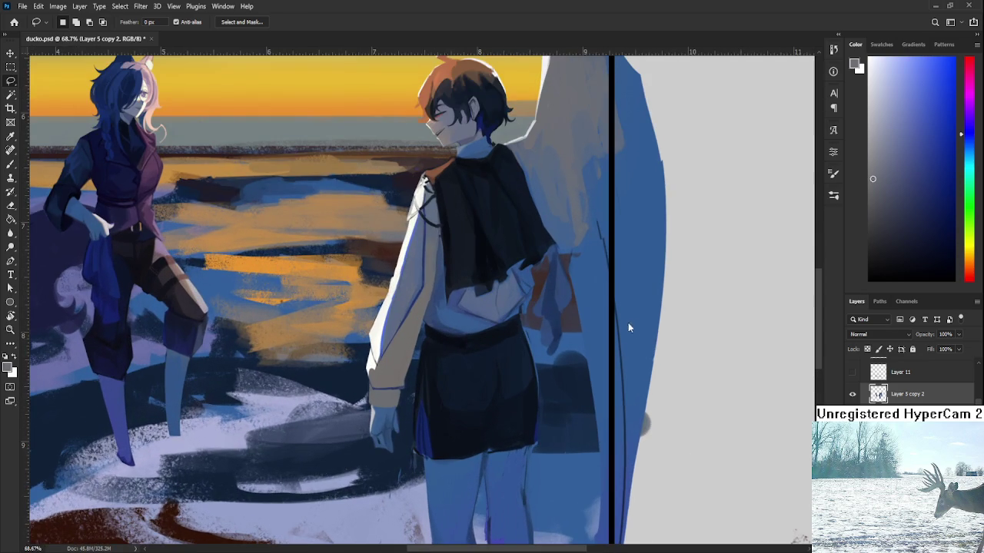
pyautogui.click(851, 394)
pyautogui.click(851, 395)
# Make Layer 8 the active layer and switch to the Brush
pyautogui.scroll(-2, 515, 370)
pyautogui.scroll(-1, 512, 370)
pyautogui.scroll(1, 500, 352)
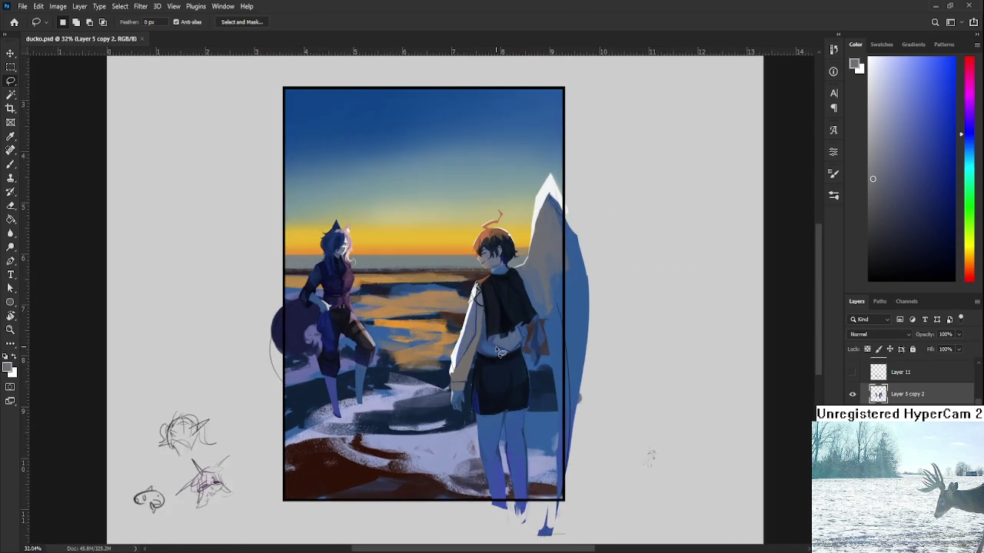
pyautogui.scroll(1, 500, 352)
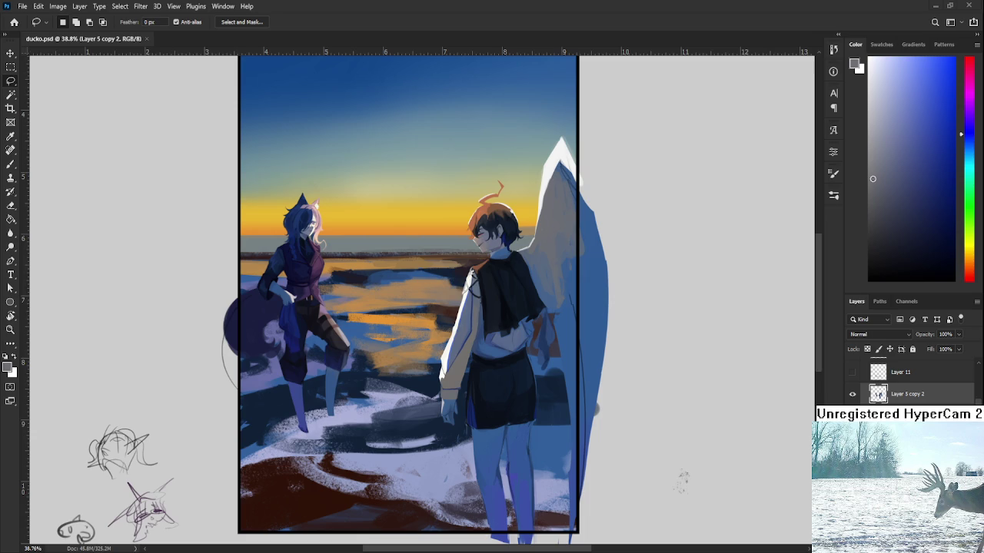
pyautogui.scroll(-2, 410, 333)
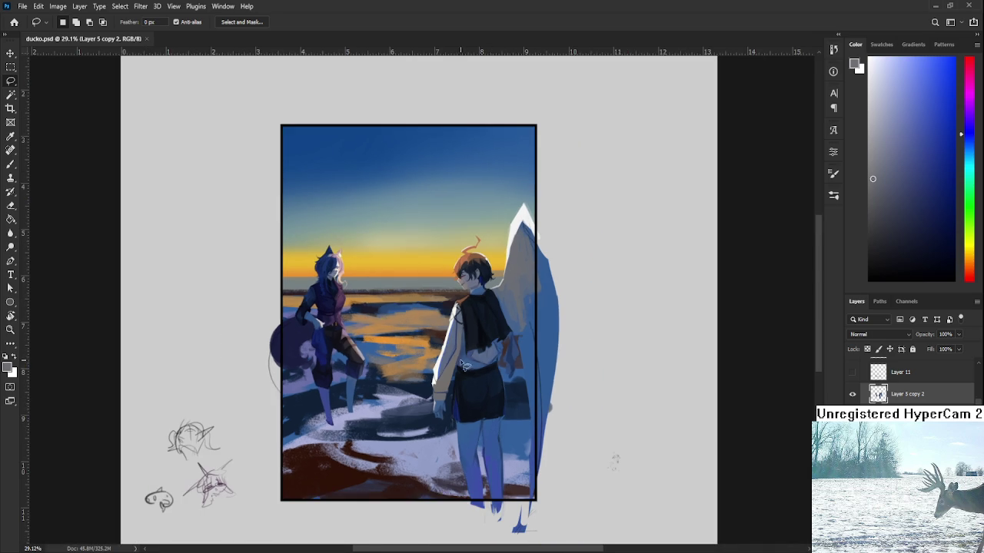
pyautogui.moveTo(414, 338); pyautogui.dragTo(469, 341)
pyautogui.scroll(3, 453, 295)
pyautogui.scroll(-1, 880, 396)
pyautogui.hotkey('alt', '[')
pyautogui.hotkey('alt', '[')
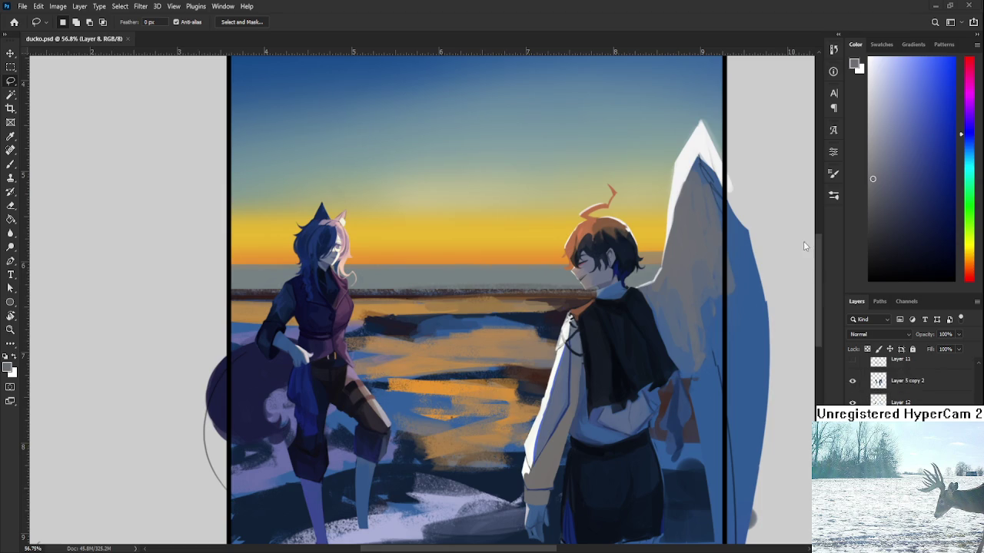
pyautogui.press('b')
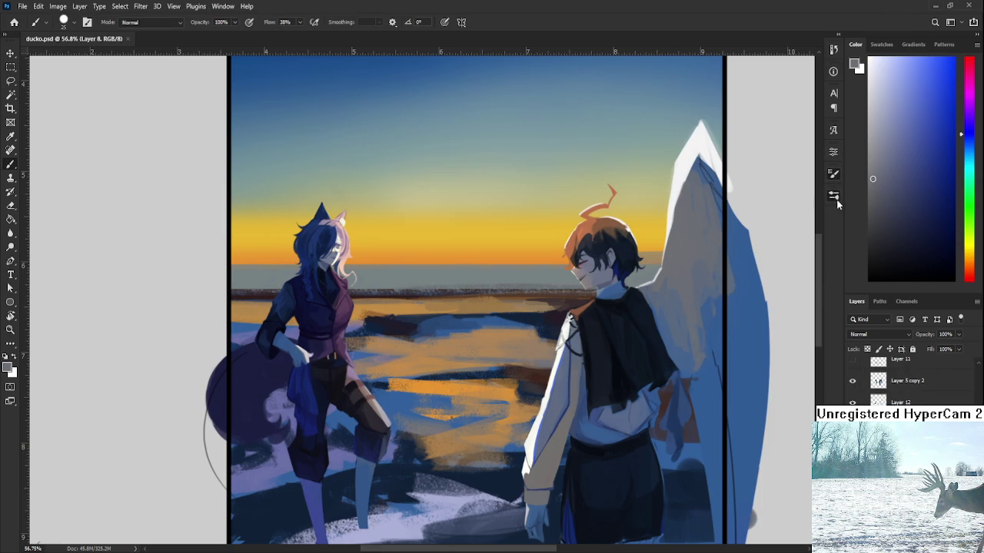
# Switch to a textured brush tip and dab warm orange reflections onto the water beside the girl
pyautogui.press('.')
pyautogui.scroll(5, 470, 344)
pyautogui.moveTo(469, 344); pyautogui.dragTo(514, 358)
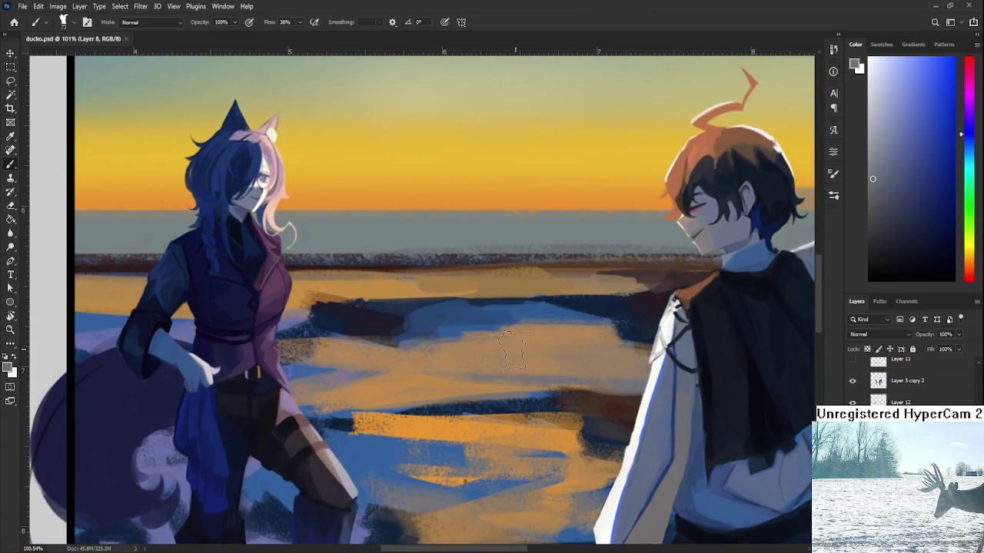
pyautogui.keyDown('alt'); pyautogui.click(503, 335); pyautogui.keyUp('alt')
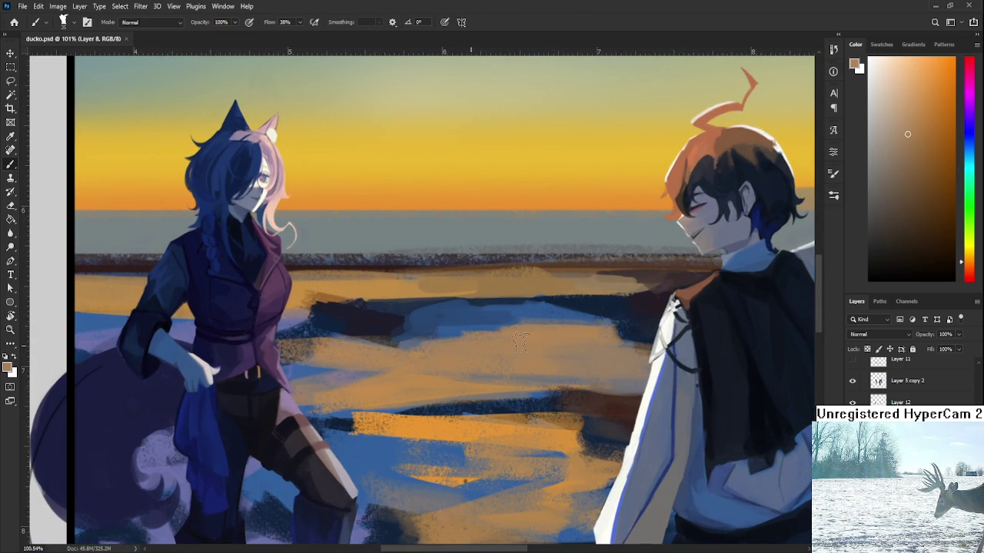
pyautogui.keyDown('alt'); pyautogui.click(465, 323); pyautogui.keyUp('alt')
pyautogui.keyDown('alt'); pyautogui.click(509, 332); pyautogui.keyUp('alt')
pyautogui.moveTo(432, 341)
pyautogui.mouseDown()
pyautogui.moveTo(523, 345)
pyautogui.moveTo(538, 323)
pyautogui.mouseUp()
# Sample blue, greyish-brown, orange-brown and dark-blue tones from the water, shore and jacket
pyautogui.keyDown('alt'); pyautogui.click(542, 317); pyautogui.keyUp('alt')
pyautogui.keyDown('alt'); pyautogui.click(505, 339); pyautogui.keyUp('alt')
pyautogui.keyDown('alt'); pyautogui.click(467, 310); pyautogui.keyUp('alt')
pyautogui.keyDown('alt'); pyautogui.click(522, 324); pyautogui.keyUp('alt')
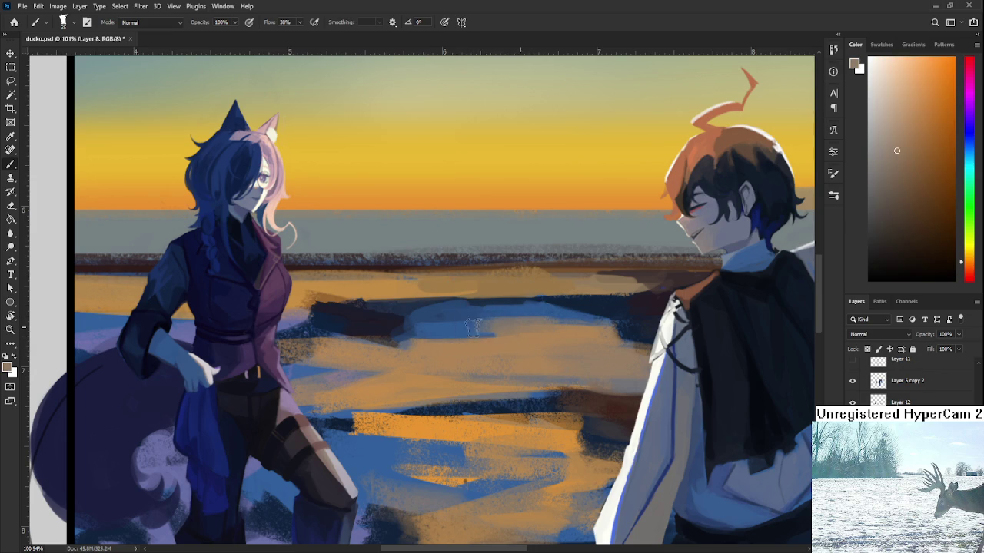
pyautogui.keyDown('alt'); pyautogui.click(478, 319); pyautogui.keyUp('alt')
pyautogui.keyDown('alt'); pyautogui.click(481, 328); pyautogui.keyUp('alt')
pyautogui.keyDown('alt'); pyautogui.click(507, 334); pyautogui.keyUp('alt')
pyautogui.keyDown('alt'); pyautogui.click(509, 338); pyautogui.keyUp('alt')
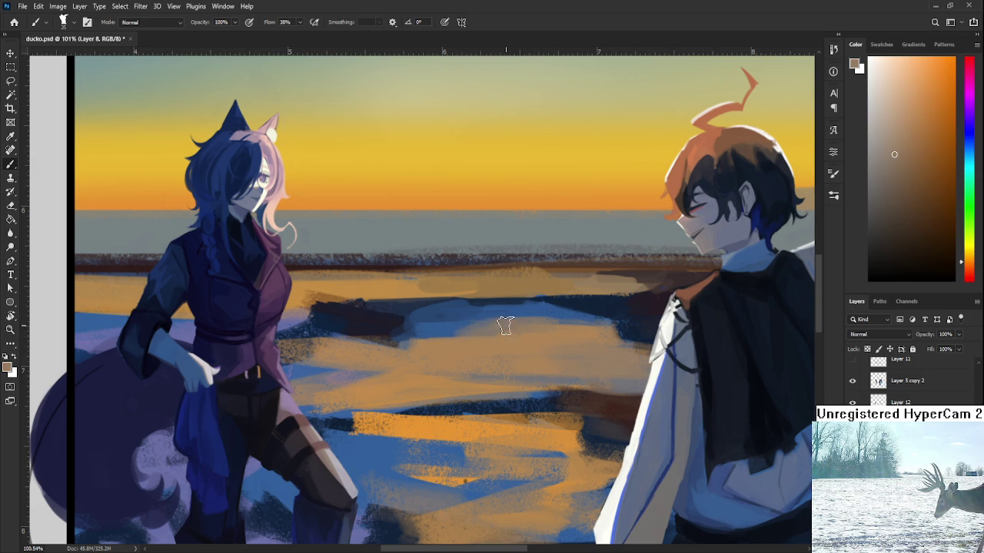
pyautogui.keyDown('alt'); pyautogui.click(531, 323); pyautogui.keyUp('alt')
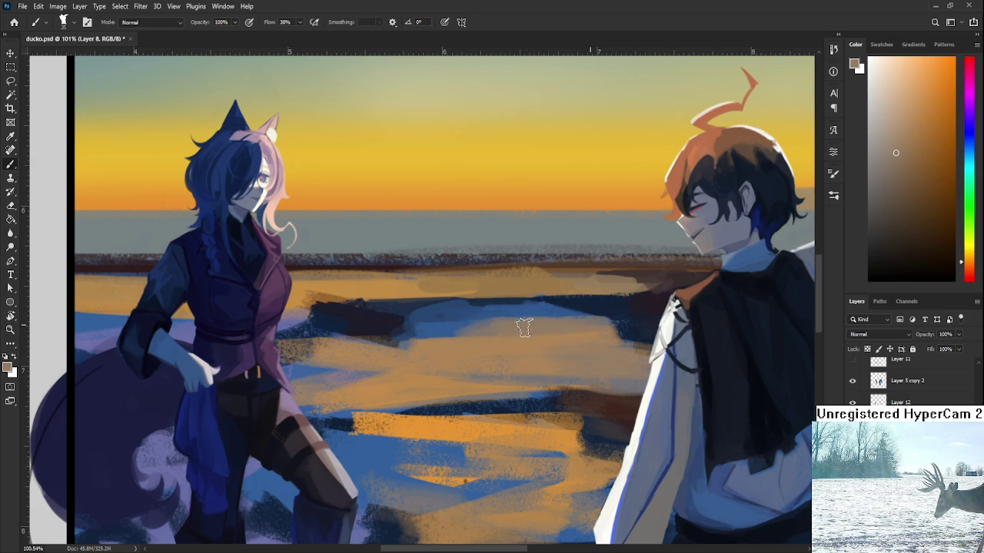
pyautogui.keyDown('alt'); pyautogui.click(615, 314); pyautogui.keyUp('alt')
# Bring the winged figure into view and sample a fine-tuned tan brown from the canvas
pyautogui.moveTo(607, 316); pyautogui.dragTo(500, 348)
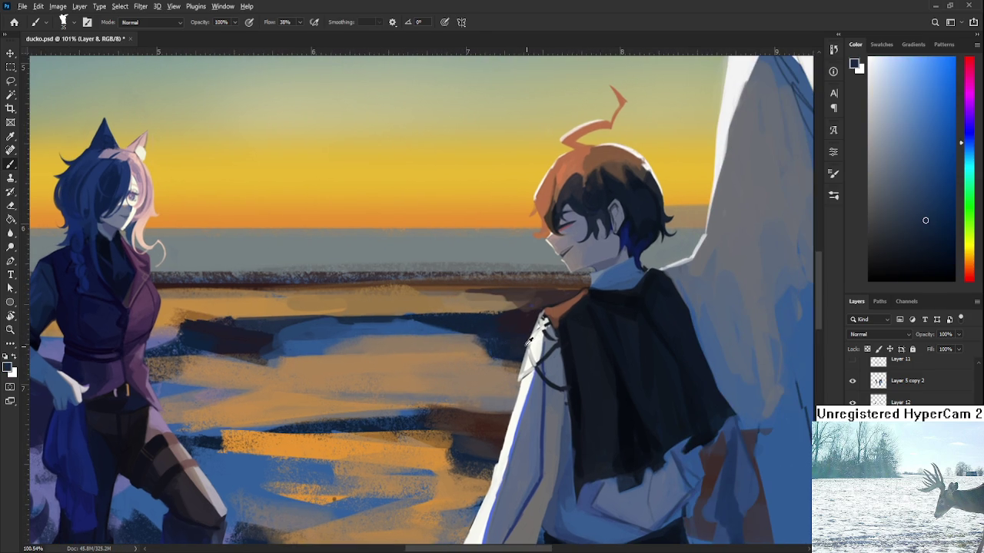
pyautogui.keyDown('alt'); pyautogui.click(483, 355); pyautogui.keyUp('alt')
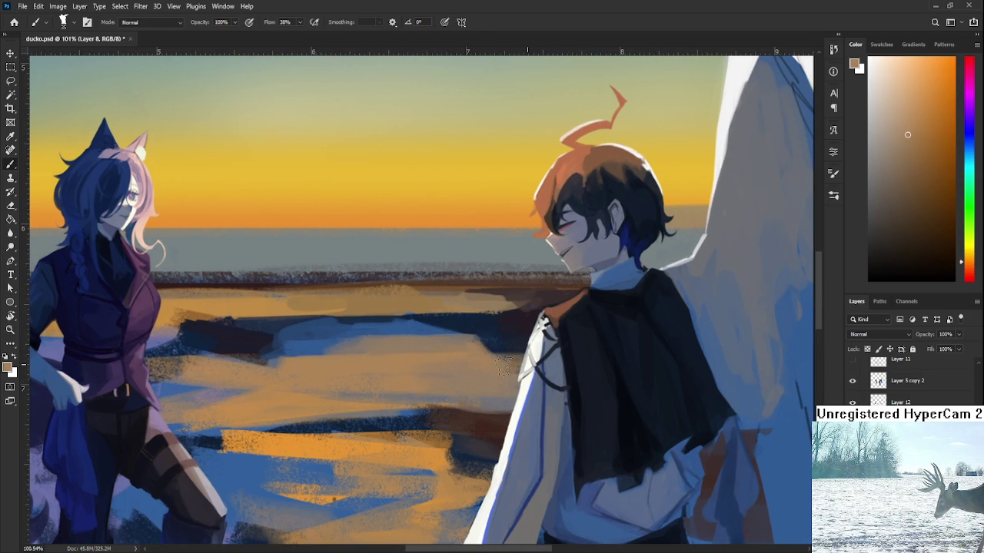
pyautogui.keyDown('alt'); pyautogui.click(472, 331); pyautogui.keyUp('alt')
pyautogui.keyDown('alt'); pyautogui.click(507, 345); pyautogui.keyUp('alt')
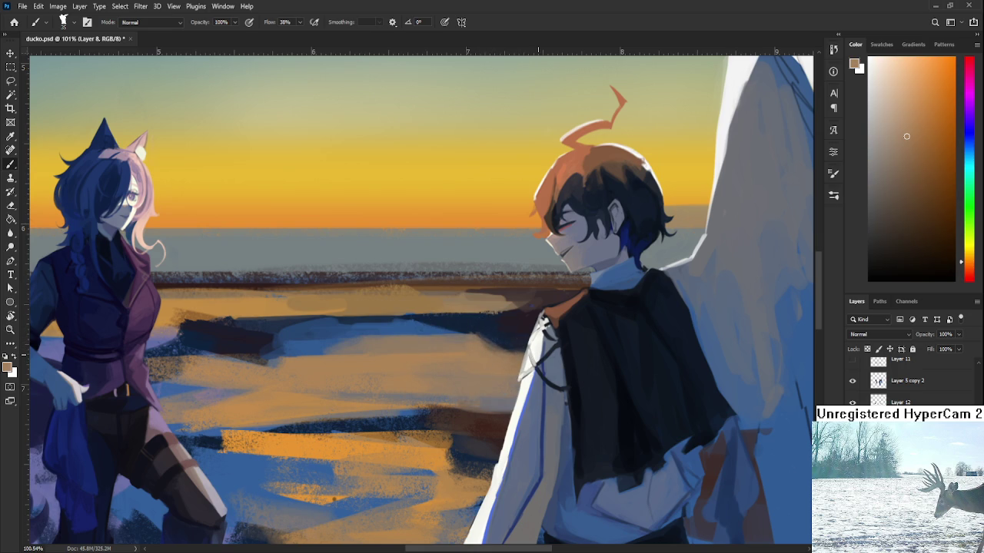
pyautogui.scroll(-3, 481, 347)
pyautogui.scroll(-2, 481, 348)
pyautogui.scroll(-1, 481, 347)
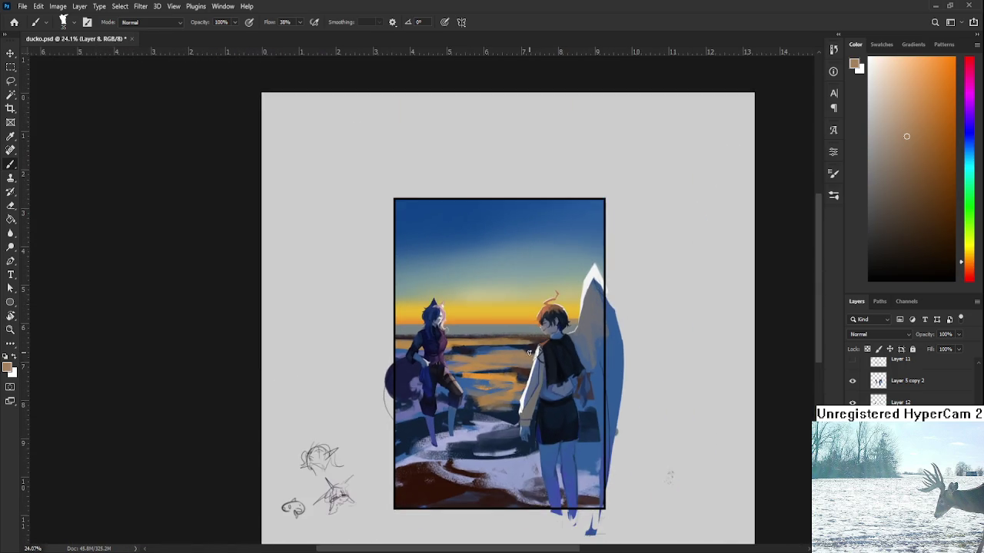
pyautogui.scroll(3, 481, 348)
pyautogui.moveTo(481, 348)
pyautogui.mouseDown()
pyautogui.moveTo(518, 346)
pyautogui.moveTo(503, 321)
pyautogui.moveTo(540, 305)
pyautogui.moveTo(533, 319)
pyautogui.moveTo(479, 276)
pyautogui.mouseUp()
pyautogui.scroll(3, 415, 285)
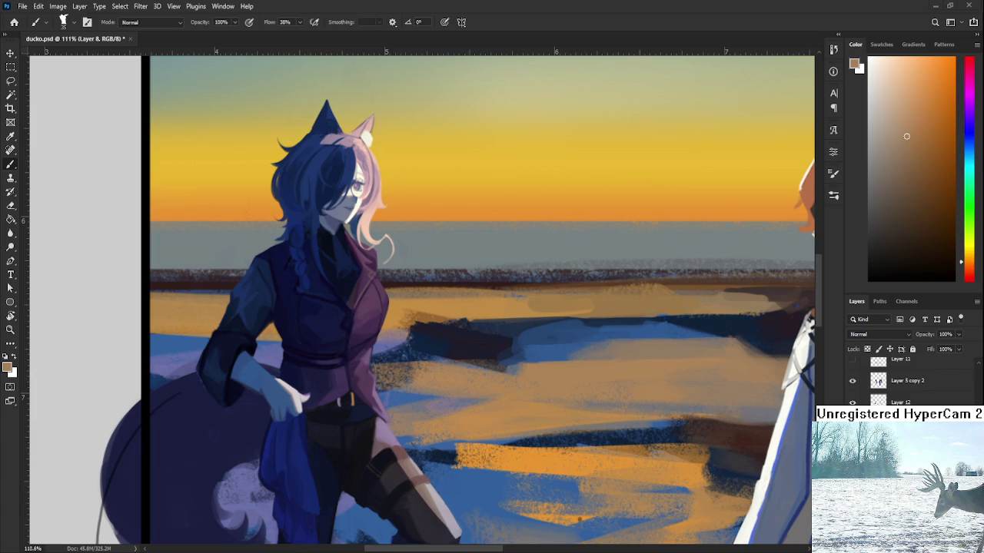
pyautogui.scroll(-3, 476, 322)
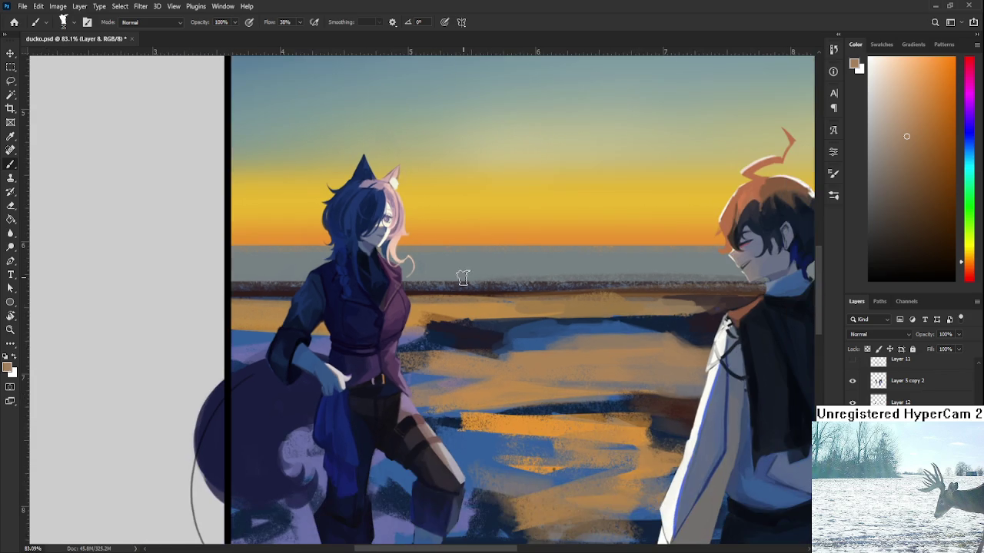
# Recentre on the shoreline and sample dark, lighter and darker blues from the water
pyautogui.moveTo(466, 275); pyautogui.dragTo(461, 330)
pyautogui.scroll(1, 471, 336)
pyautogui.scroll(-1, 461, 315)
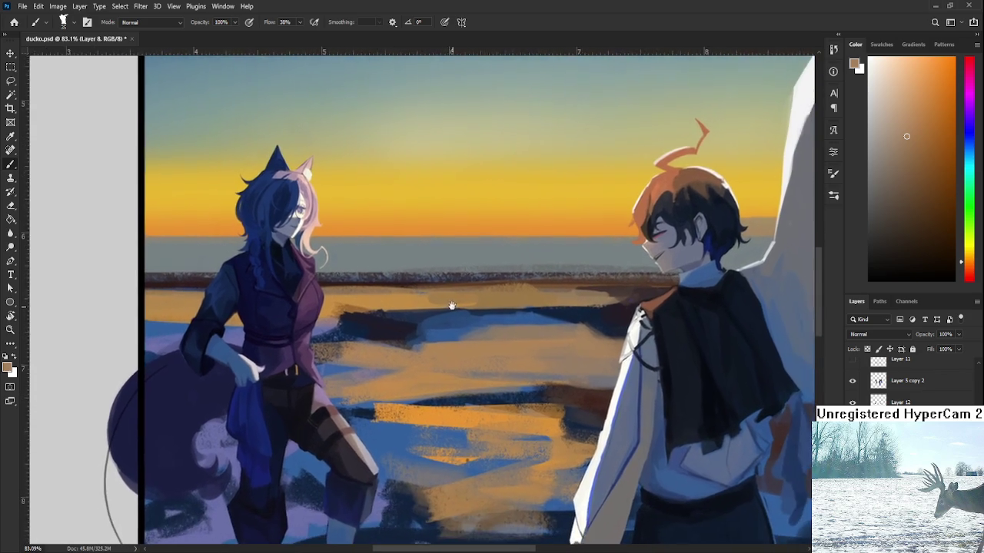
pyautogui.scroll(1, 497, 318)
pyautogui.moveTo(498, 318); pyautogui.dragTo(522, 321)
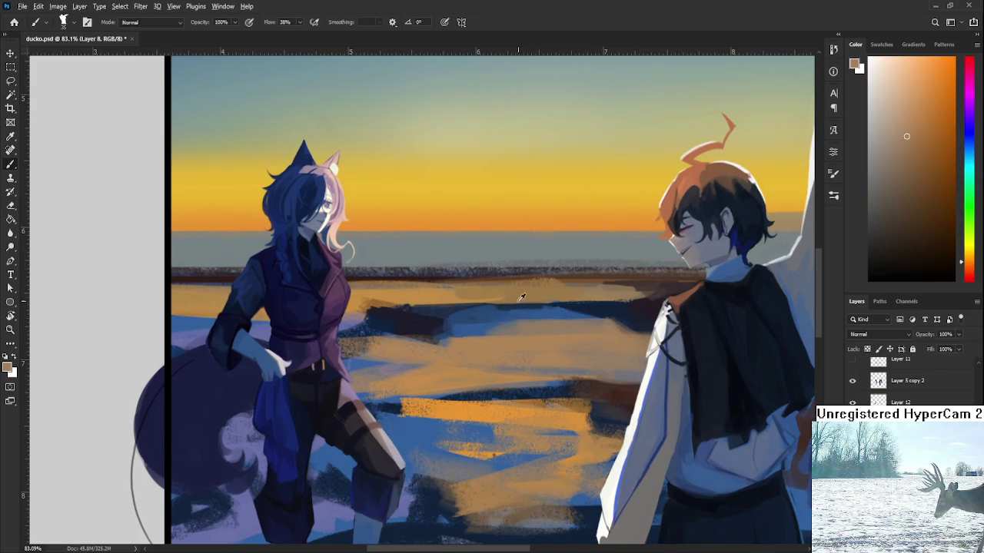
pyautogui.keyDown('alt'); pyautogui.click(492, 316); pyautogui.keyUp('alt')
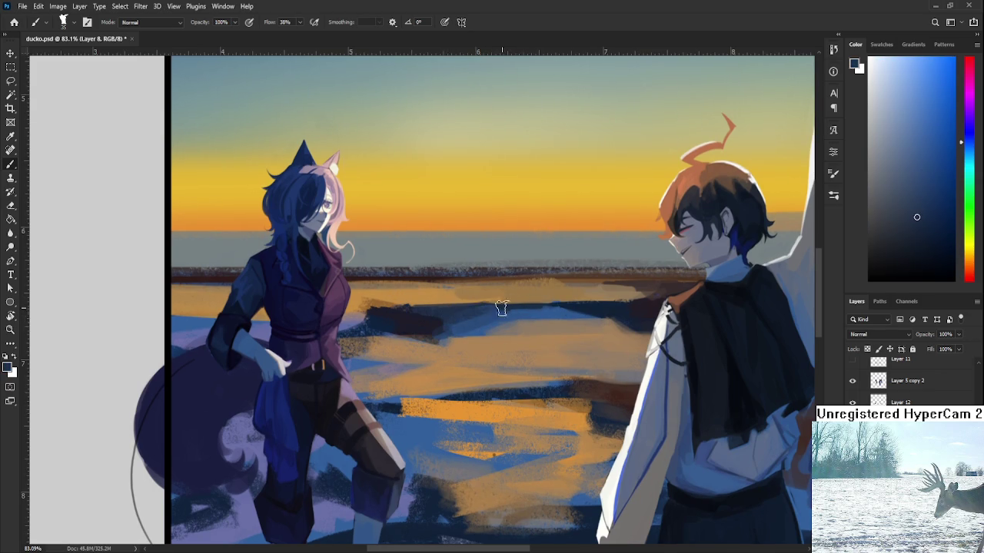
pyautogui.keyDown('alt'); pyautogui.click(469, 317); pyautogui.keyUp('alt')
pyautogui.keyDown('alt'); pyautogui.click(460, 315); pyautogui.keyUp('alt')
# Sample a darker water blue, a warmer tone, then orange from the sunset water
pyautogui.moveTo(422, 317); pyautogui.dragTo(460, 329)
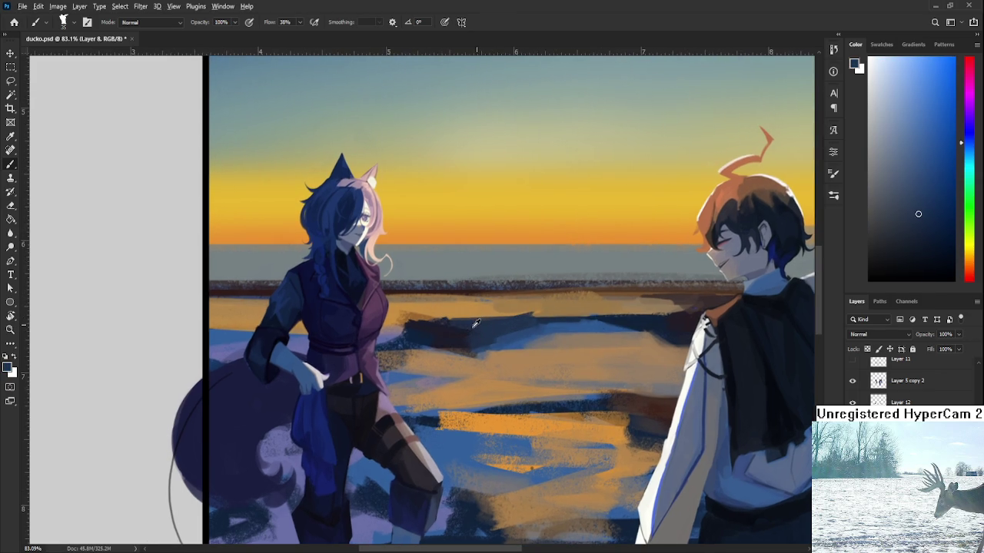
pyautogui.keyDown('alt'); pyautogui.click(449, 332); pyautogui.keyUp('alt')
pyautogui.keyDown('alt'); pyautogui.click(411, 334); pyautogui.keyUp('alt')
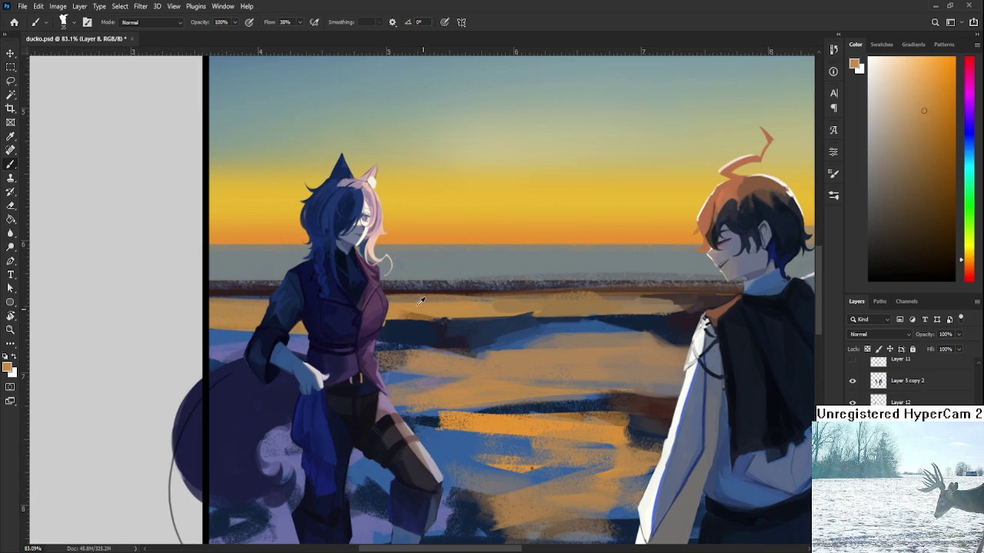
pyautogui.keyDown('alt'); pyautogui.click(422, 327); pyautogui.keyUp('alt')
pyautogui.keyDown('alt'); pyautogui.click(454, 315); pyautogui.keyUp('alt')
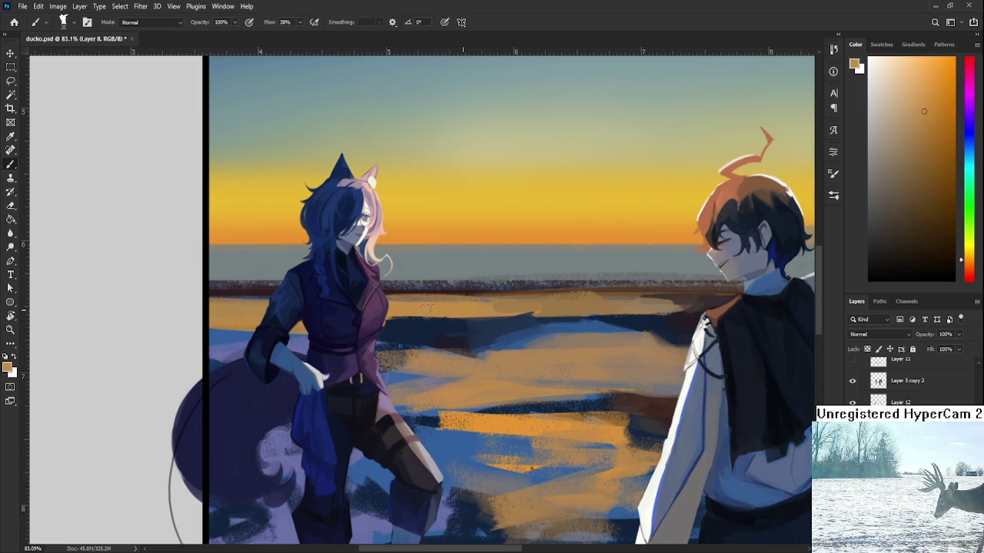
pyautogui.moveTo(584, 302); pyautogui.dragTo(499, 303)
# Pick a darker grey-blue from the sea and paint it over the dark horizon line
pyautogui.keyDown('alt'); pyautogui.click(461, 305); pyautogui.keyUp('alt')
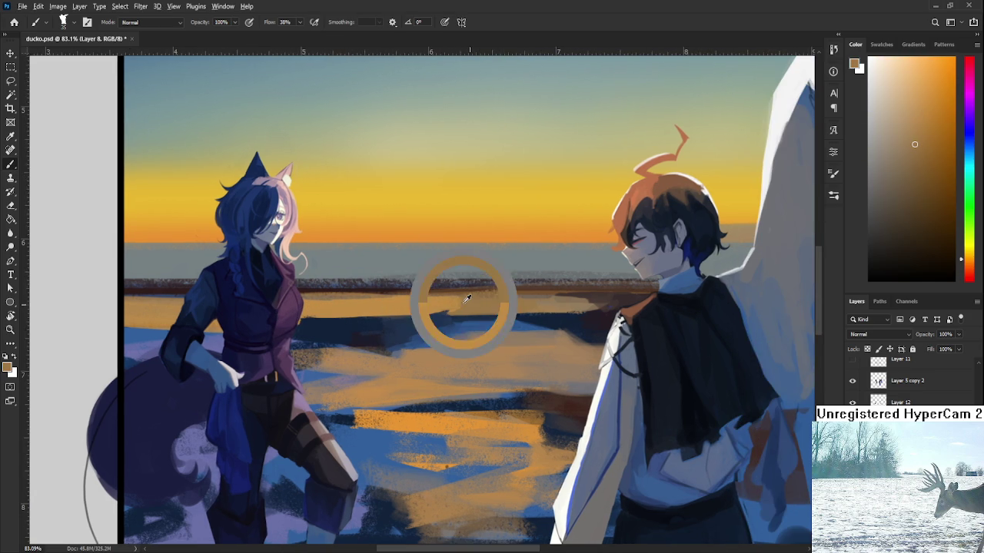
pyautogui.keyDown('alt'); pyautogui.click(446, 284); pyautogui.keyUp('alt')
pyautogui.keyDown('alt'); pyautogui.click(418, 270); pyautogui.keyUp('alt')
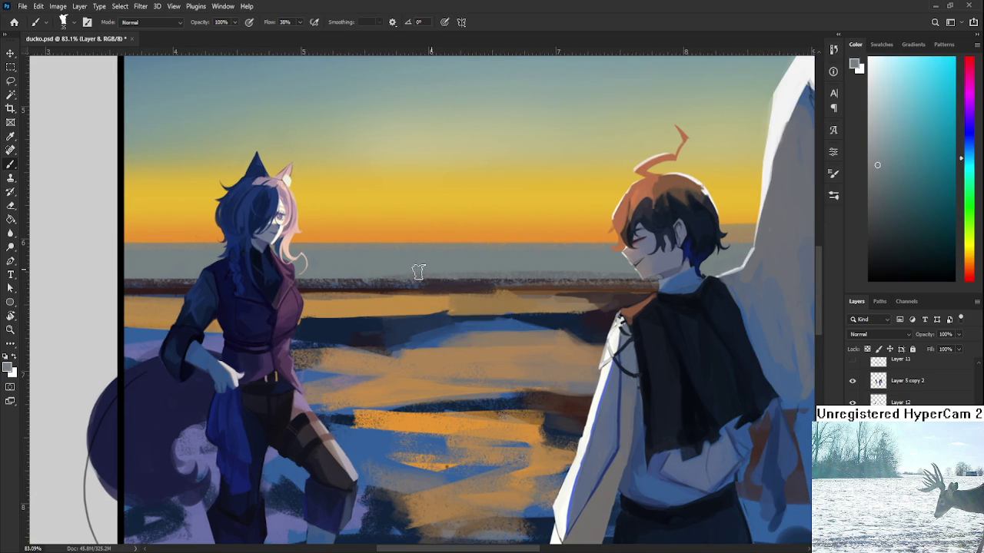
pyautogui.moveTo(437, 274); pyautogui.dragTo(541, 289)
pyautogui.keyDown('alt'); pyautogui.click(469, 296); pyautogui.keyUp('alt')
pyautogui.moveTo(469, 296); pyautogui.dragTo(538, 300)
# Toggle the painted layer to compare, then cover the horizon line with light grey-blue
pyautogui.click(852, 381)
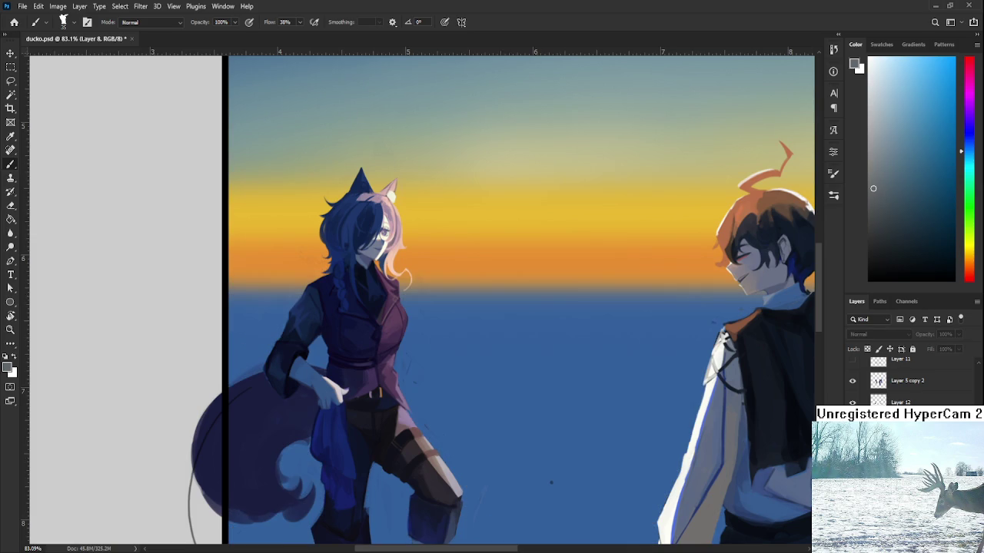
pyautogui.click(851, 380)
pyautogui.keyDown('alt'); pyautogui.click(465, 304); pyautogui.keyUp('alt')
pyautogui.keyDown('alt'); pyautogui.click(434, 288); pyautogui.keyUp('alt')
pyautogui.moveTo(419, 290); pyautogui.dragTo(587, 309)
# Add more grey-blue, then paint an orange glow extending rightward across the horizon
pyautogui.keyDown('alt'); pyautogui.click(465, 279); pyautogui.keyUp('alt')
pyautogui.keyDown('alt'); pyautogui.click(462, 324); pyautogui.keyUp('alt')
pyautogui.keyDown('alt'); pyautogui.click(492, 299); pyautogui.keyUp('alt')
pyautogui.keyDown('alt'); pyautogui.click(498, 294); pyautogui.keyUp('alt')
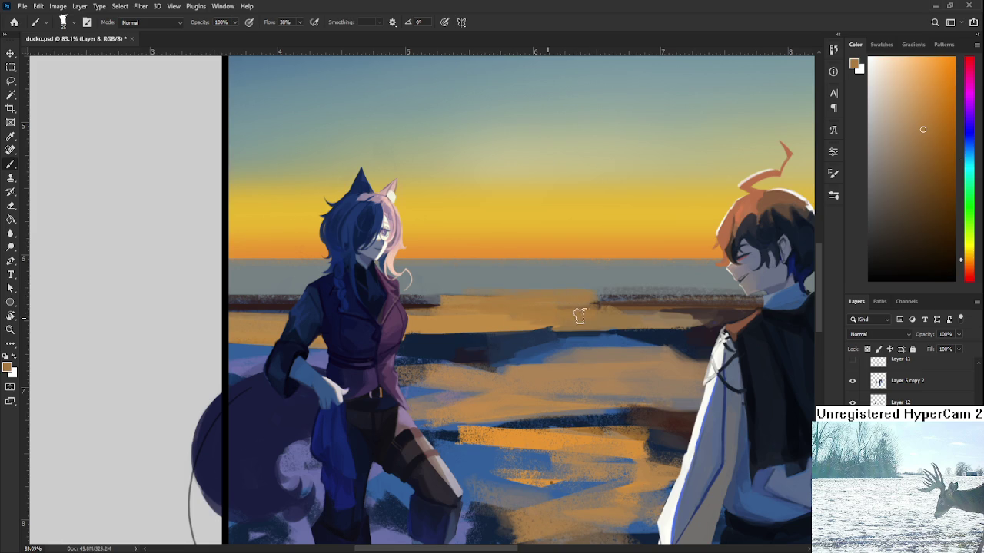
pyautogui.scroll(-2, 588, 310)
pyautogui.scroll(-3, 588, 309)
pyautogui.scroll(-3, 430, 408)
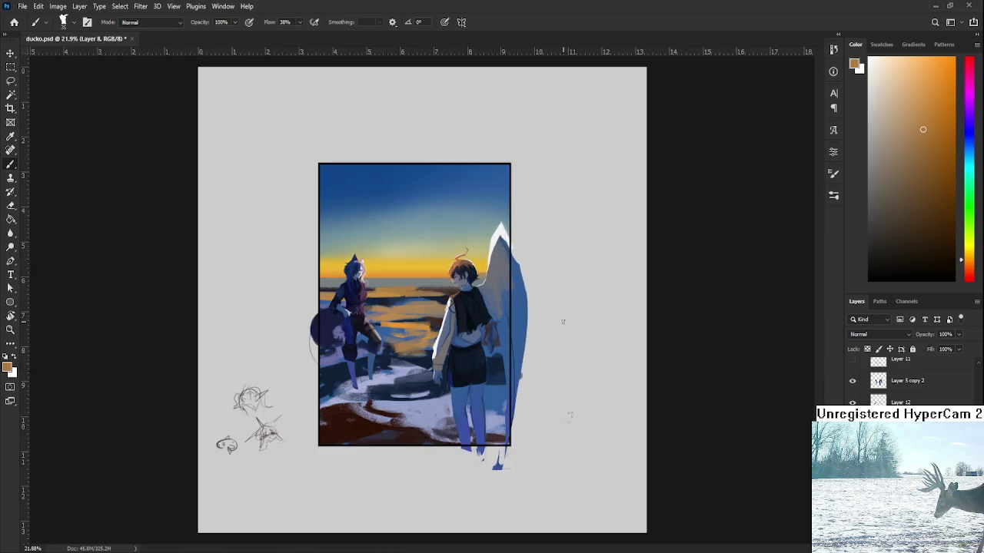
pyautogui.scroll(3, 430, 408)
pyautogui.scroll(1, 350, 315)
pyautogui.keyDown('alt'); pyautogui.click(320, 324); pyautogui.keyUp('alt')
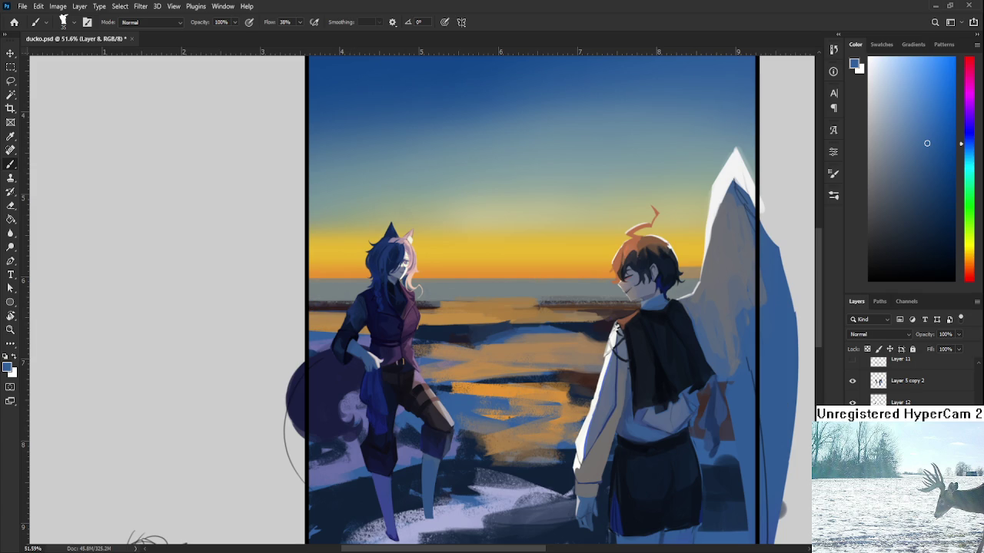
pyautogui.keyDown('alt'); pyautogui.click(338, 300); pyautogui.keyUp('alt')
pyautogui.keyDown('alt'); pyautogui.click(338, 302); pyautogui.keyUp('alt')
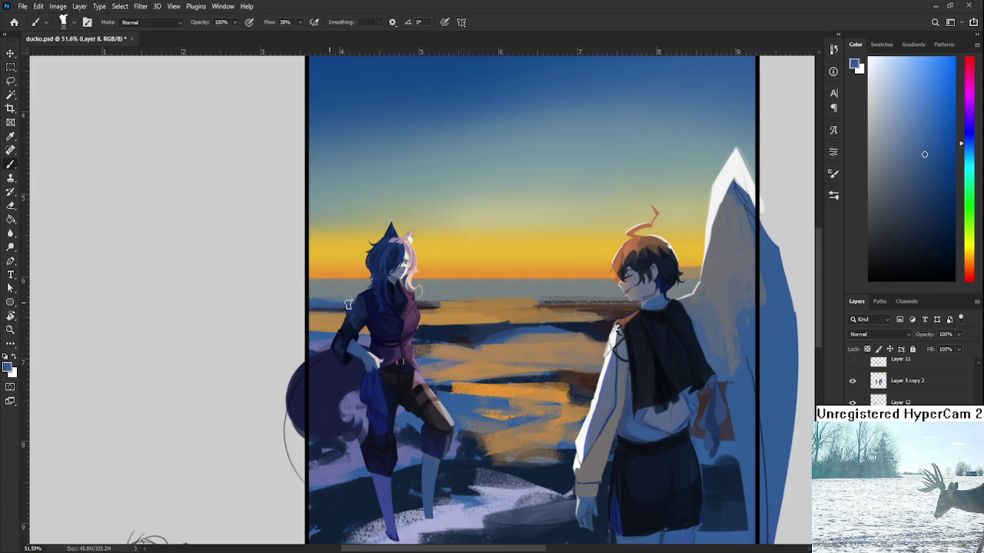
pyautogui.keyDown('alt'); pyautogui.click(312, 299); pyautogui.keyUp('alt')
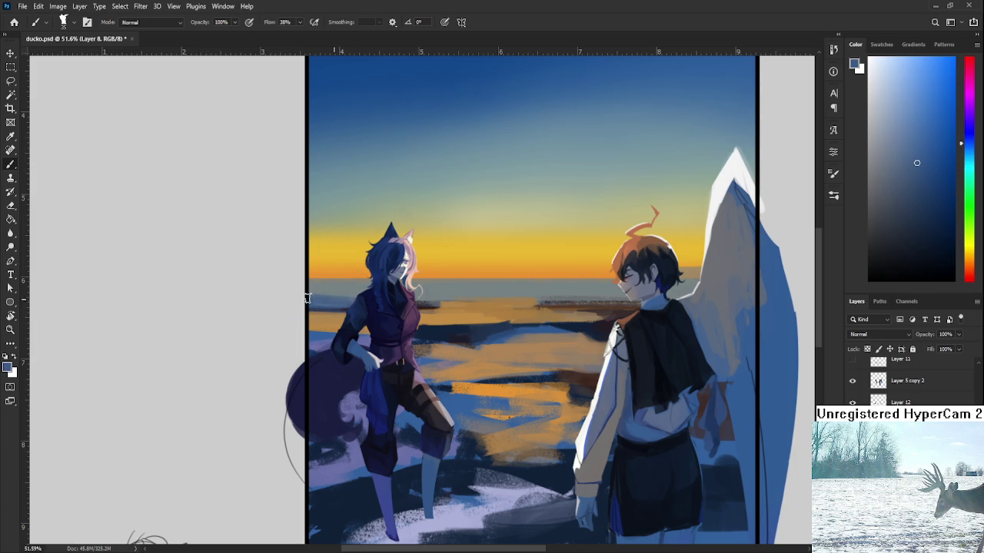
pyautogui.keyDown('alt'); pyautogui.click(361, 297); pyautogui.keyUp('alt')
pyautogui.keyDown('alt'); pyautogui.click(319, 298); pyautogui.keyUp('alt')
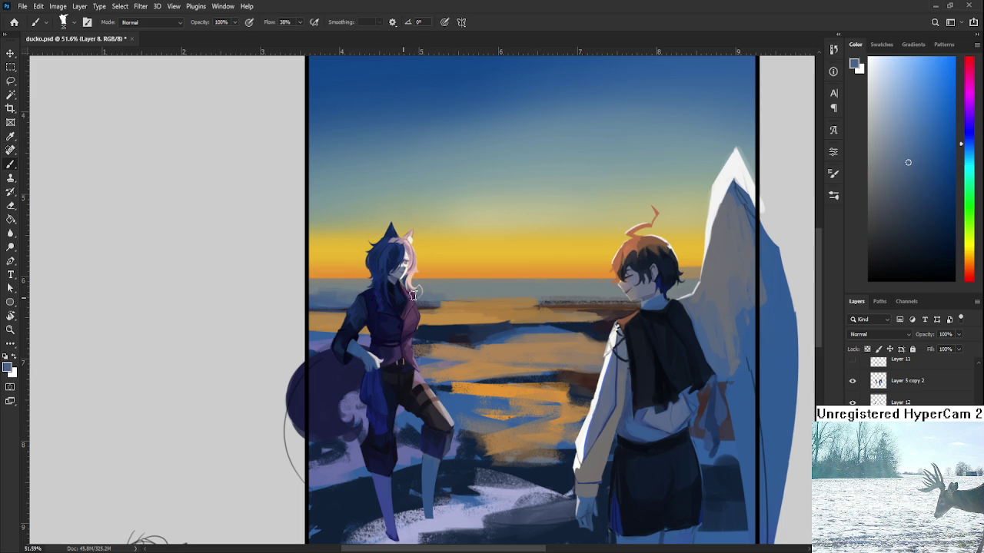
pyautogui.keyDown('alt'); pyautogui.click(458, 300); pyautogui.keyUp('alt')
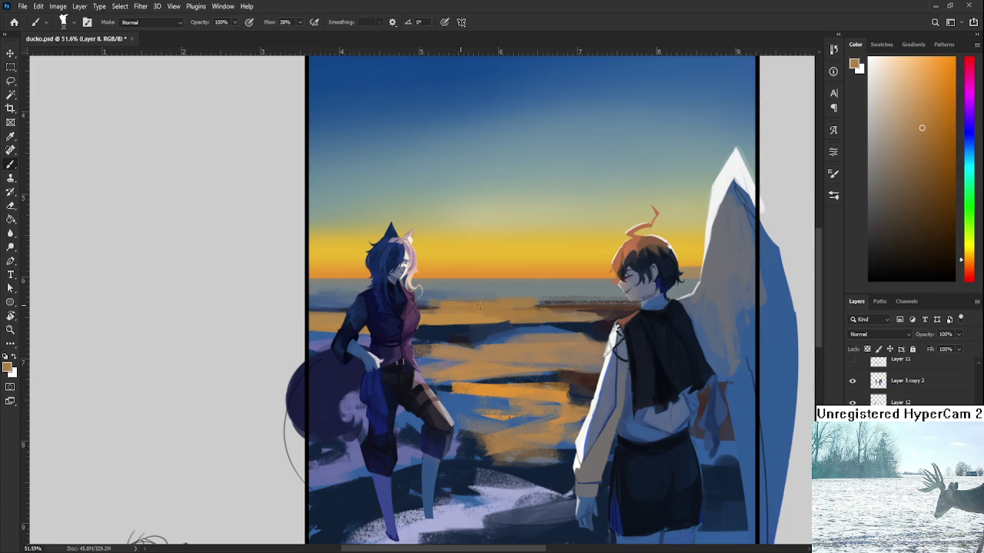
pyautogui.keyDown('alt'); pyautogui.click(416, 301); pyautogui.keyUp('alt')
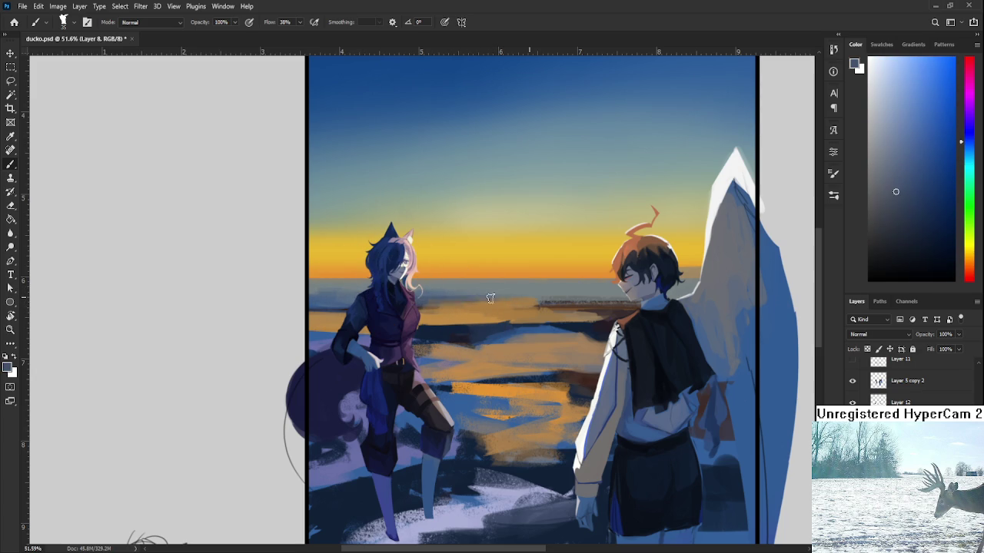
pyautogui.keyDown('alt'); pyautogui.click(448, 286); pyautogui.keyUp('alt')
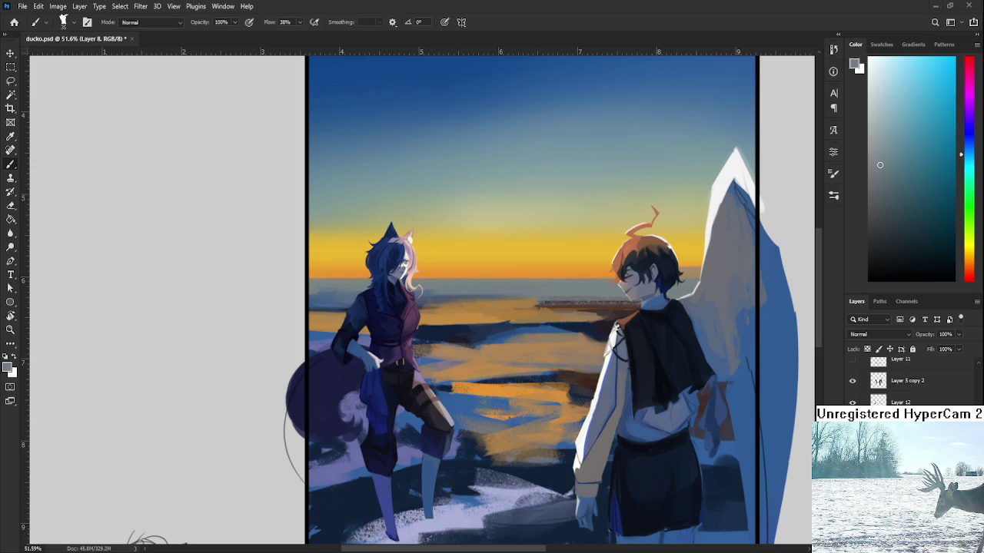
# Eyedropper spots on the sunlit water near the horizon until a muted brown is the foreground colour
pyautogui.keyDown('alt'); pyautogui.click(435, 305); pyautogui.keyUp('alt')
pyautogui.keyDown('alt'); pyautogui.click(321, 329); pyautogui.keyUp('alt')
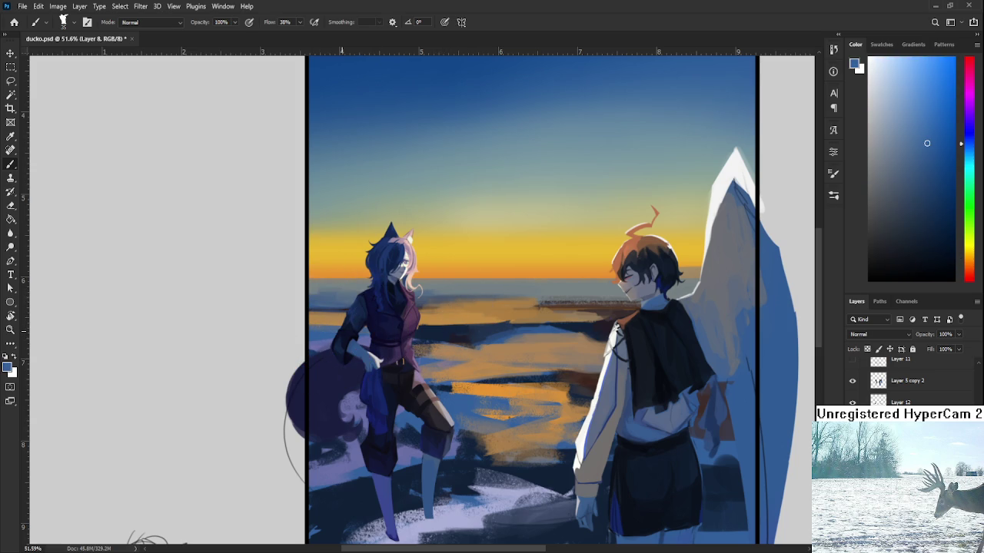
pyautogui.keyDown('alt'); pyautogui.click(488, 306); pyautogui.keyUp('alt')
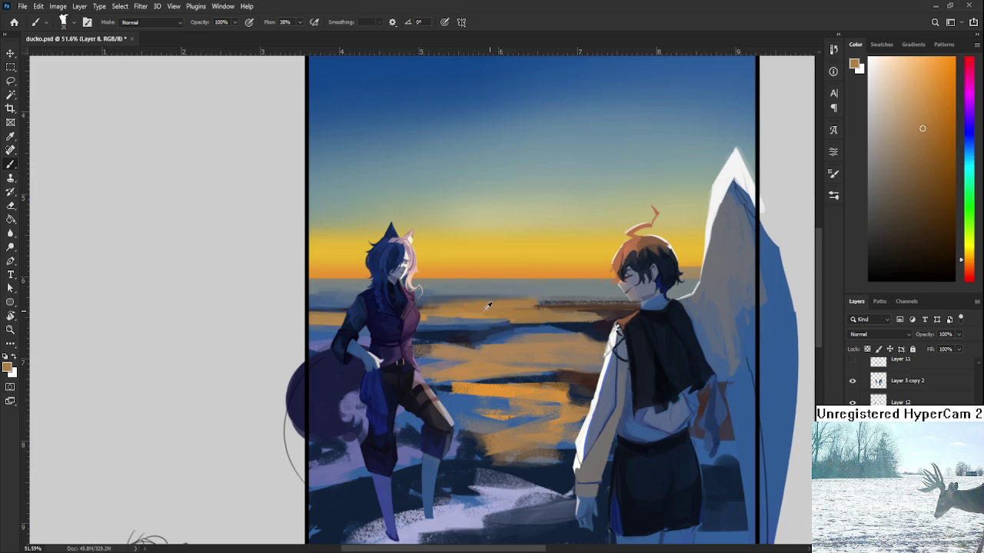
pyautogui.keyDown('alt'); pyautogui.click(428, 320); pyautogui.keyUp('alt')
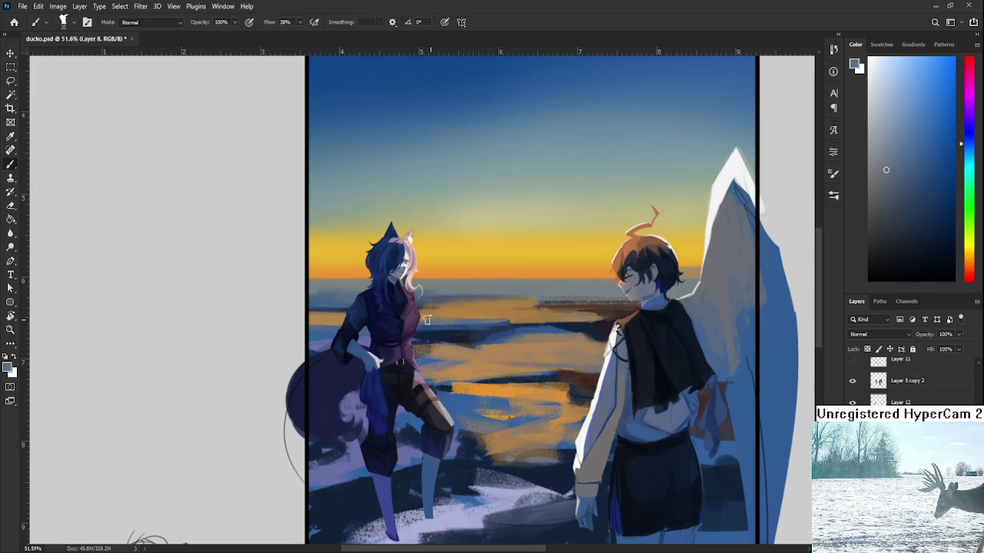
pyautogui.keyDown('alt'); pyautogui.click(510, 292); pyautogui.keyUp('alt')
pyautogui.keyDown('alt'); pyautogui.click(464, 304); pyautogui.keyUp('alt')
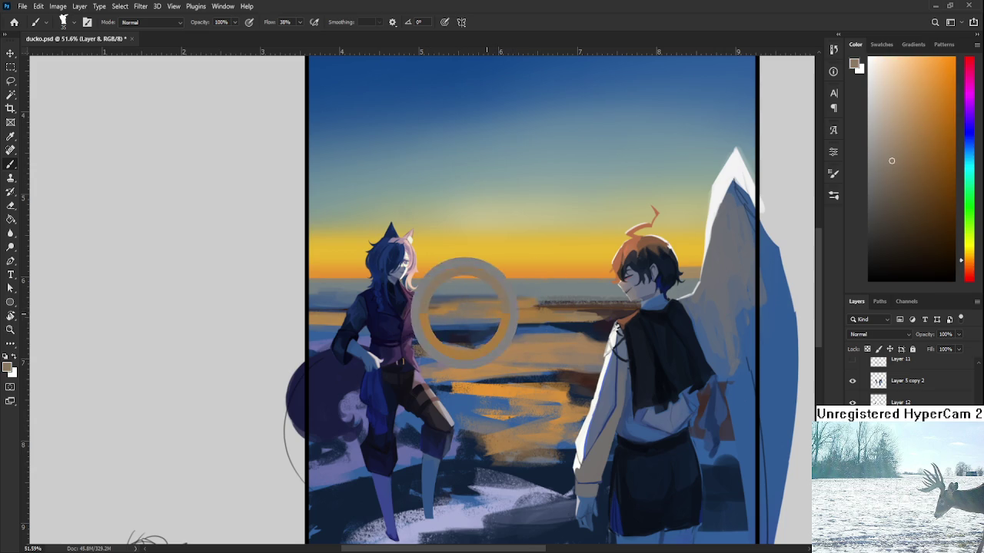
pyautogui.keyDown('alt'); pyautogui.click(454, 311); pyautogui.keyUp('alt')
pyautogui.keyDown('alt'); pyautogui.click(470, 309); pyautogui.keyUp('alt')
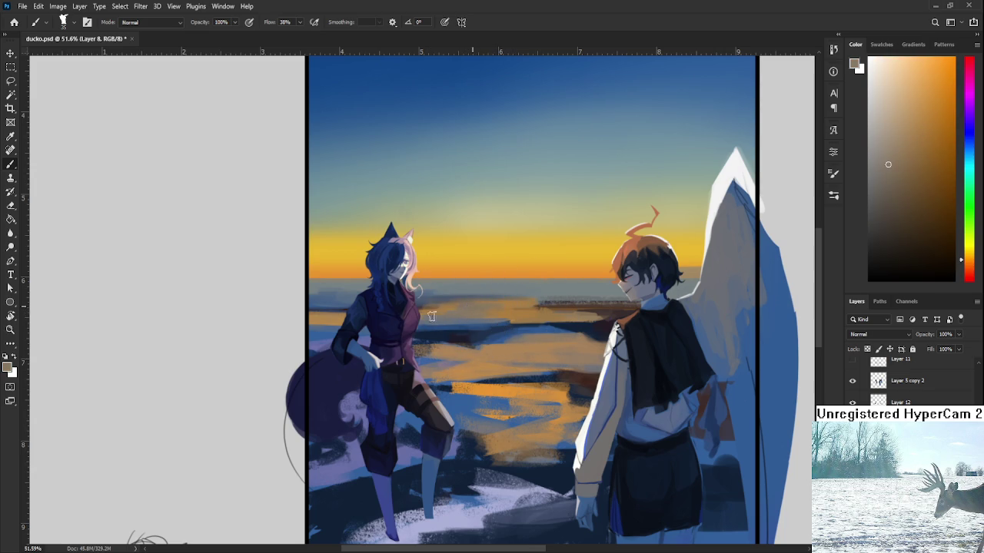